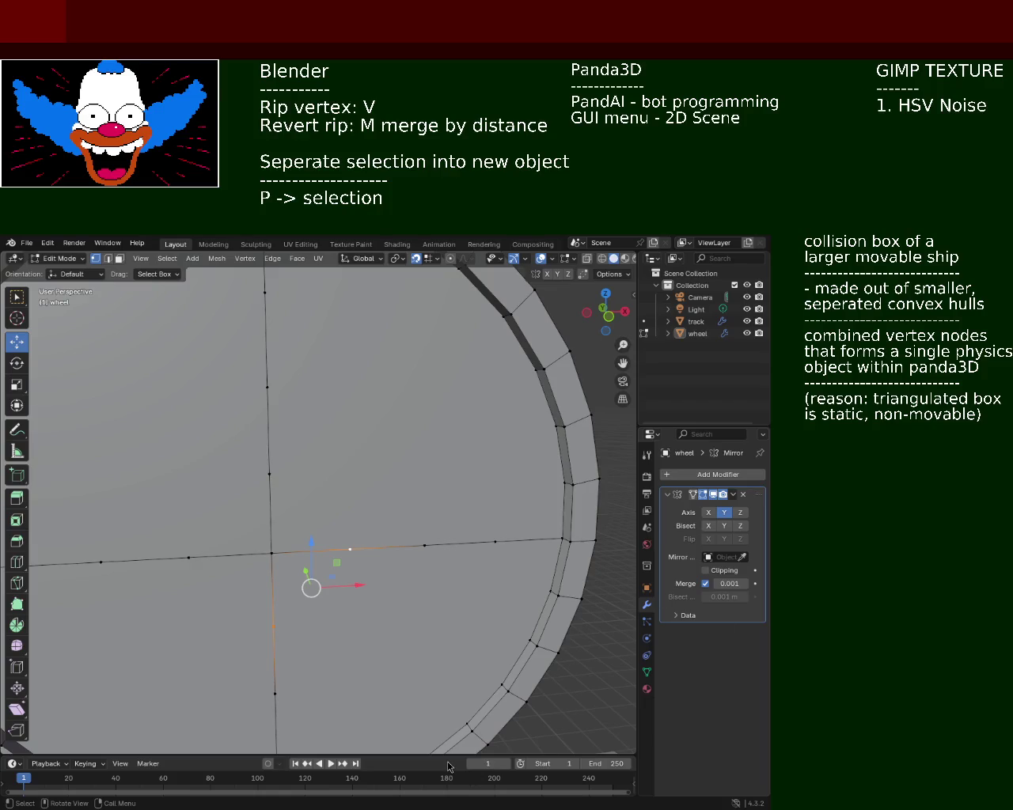
- Join the left, lower and right vertices near the centre with two edges
left_click(188, 557)
left_click(272, 631, "shift")
key("f")
left_click(271, 630)
left_click(349, 548, "shift")
key("f")
- Close the diamond with edges from the right vertex to the top and the top to the left
left_click(350, 547)
left_click(285, 473, "shift")
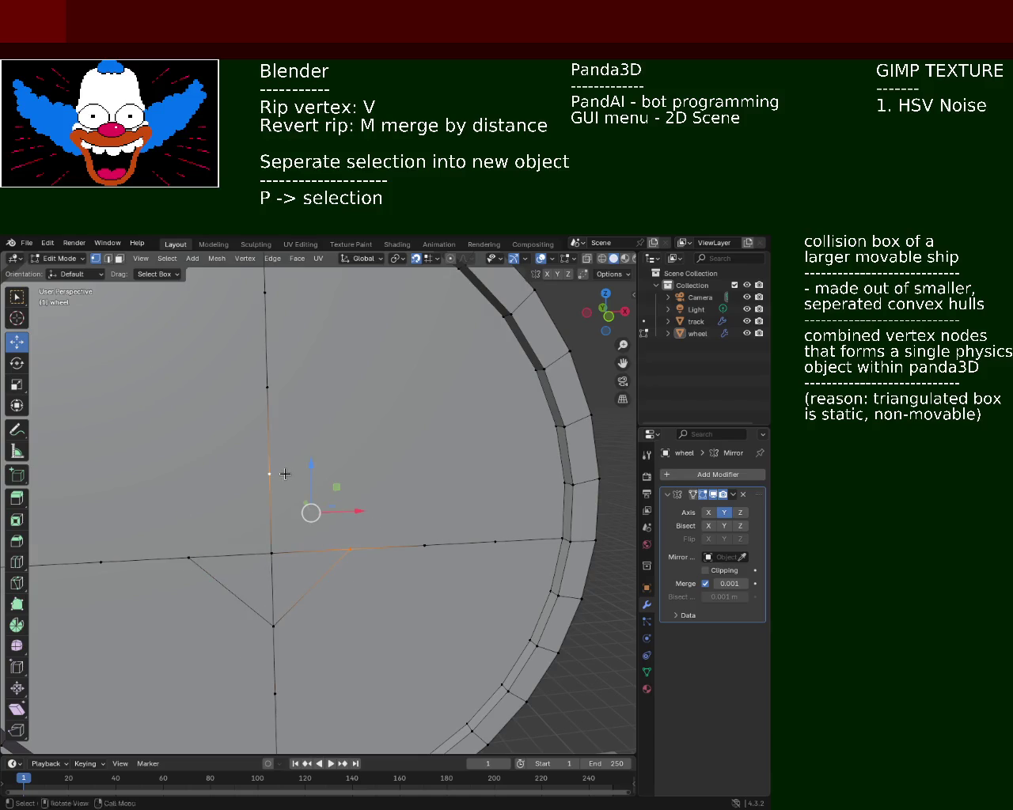
key("f")
left_click(269, 478)
left_click(210, 554, "shift")
key("f")
left_click(211, 554)
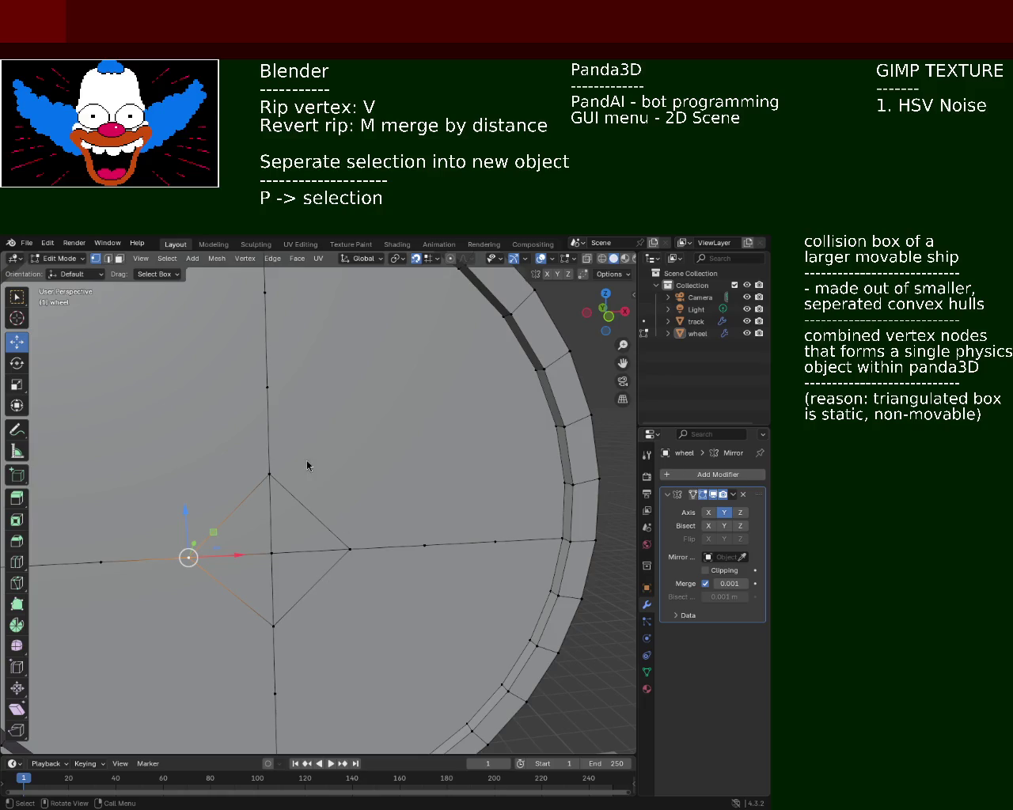
- Tilt the view and select the top and bottom rim vertices
scroll(229, 465, "down", 4)
mouse_move(235, 536)
middle_mouse_down()
mouse_move(247, 471)
mouse_move(388, 472)
middle_mouse_up()
scroll(349, 470, "up", 3)
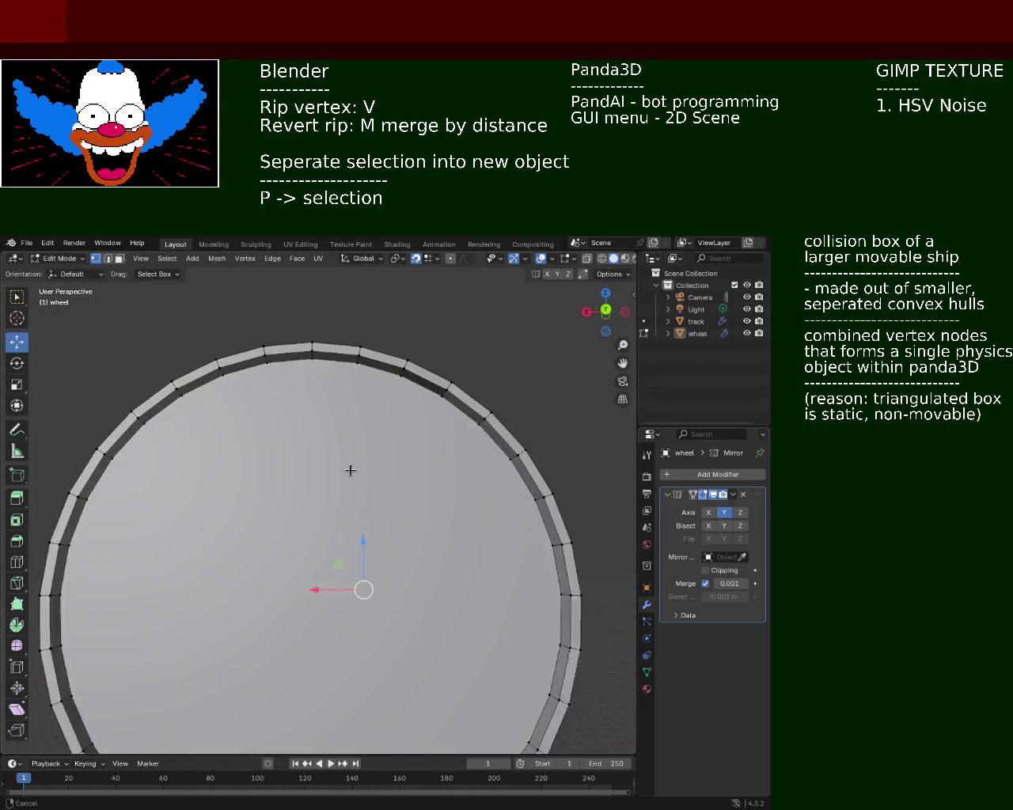
scroll(349, 469, "down", 2)
mouse_move(341, 543)
middle_mouse_down()
mouse_move(392, 470)
mouse_move(349, 327)
middle_mouse_up()
left_click(325, 299)
mouse_move(332, 409)
middle_mouse_down("shift")
mouse_move(337, 477)
mouse_move(310, 673)
middle_mouse_up("shift")
left_click(324, 700, "shift")
- Join the left and right rim vertices with an edge across the wheel
left_click(85, 459)
left_click(551, 461, "shift")
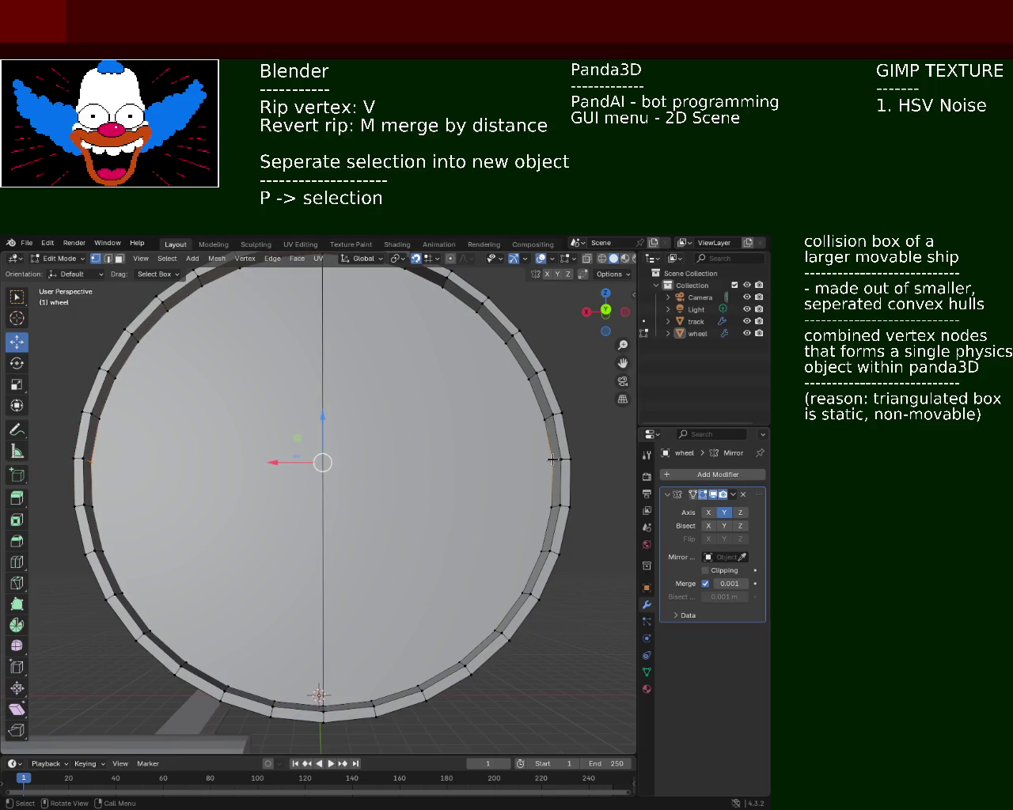
key("f")
left_click(552, 461)
- Select the top, centre and bottom vertices along the vertical edge for editing
left_click(149, 629)
mouse_move(330, 329)
middle_mouse_down("shift")
mouse_move(325, 362)
mouse_move(322, 297)
middle_mouse_up("shift")
left_click(321, 268)
left_click(323, 707, "shift")
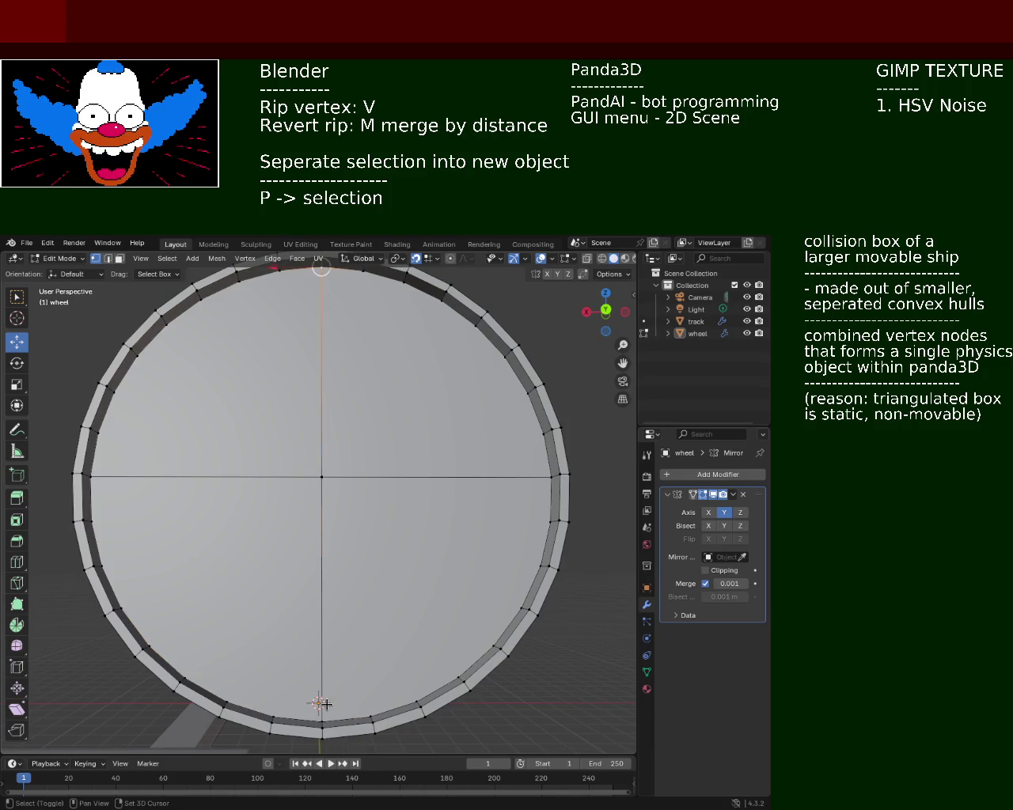
left_click(320, 477, "shift")
right_click(317, 272)
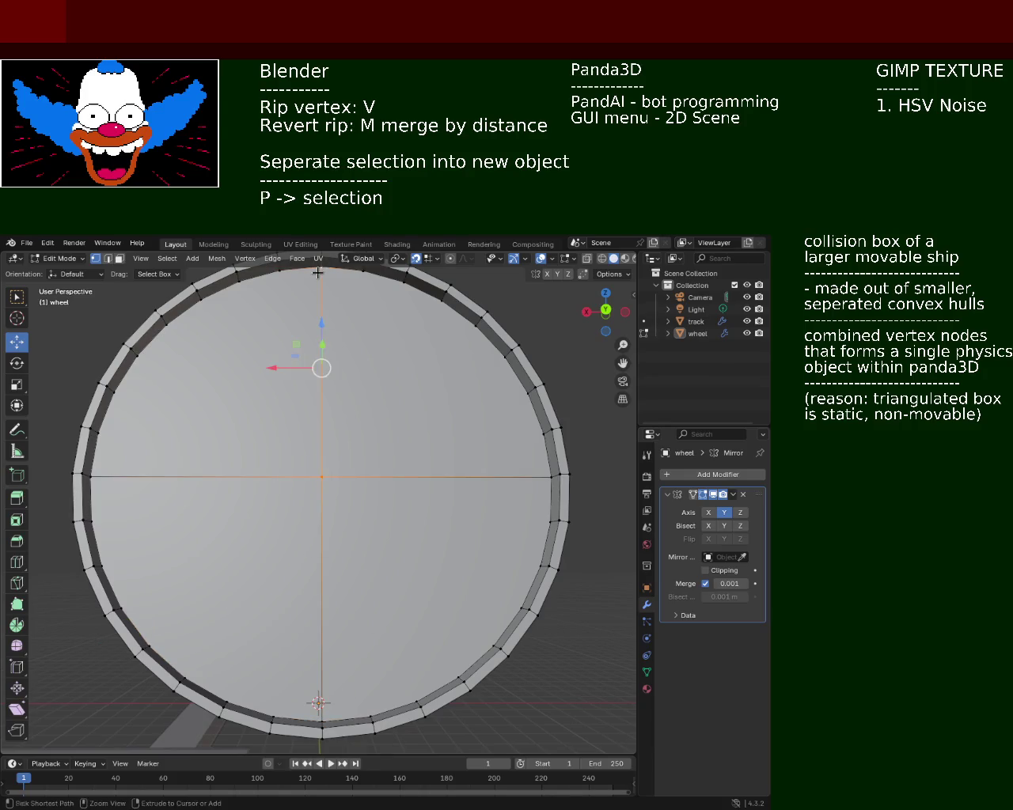
- Subdivide the selected vertical spoke edges
left_click(317, 273)
key("ctrl+e")
key("Escape")
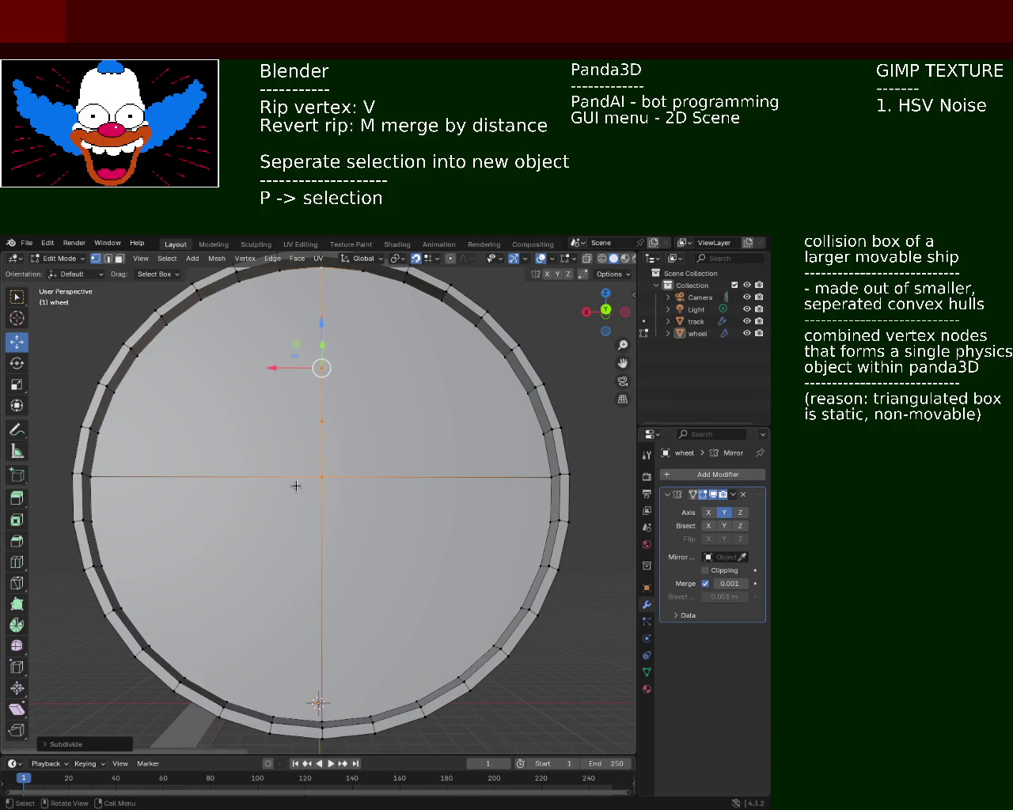
left_click(294, 481)
key("ctrl+e")
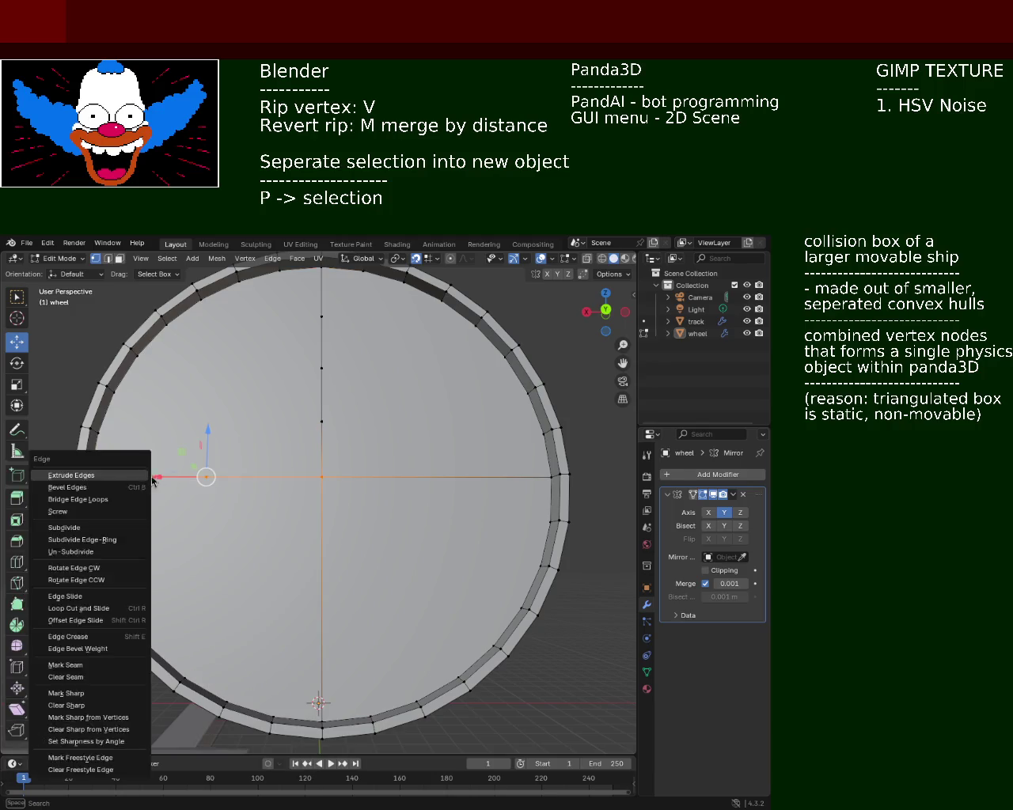
left_click(105, 480)
- Subdivide the centre-to-right spoke edge twice
left_click(324, 477)
left_click(548, 473, "shift")
key("ctrl+e")
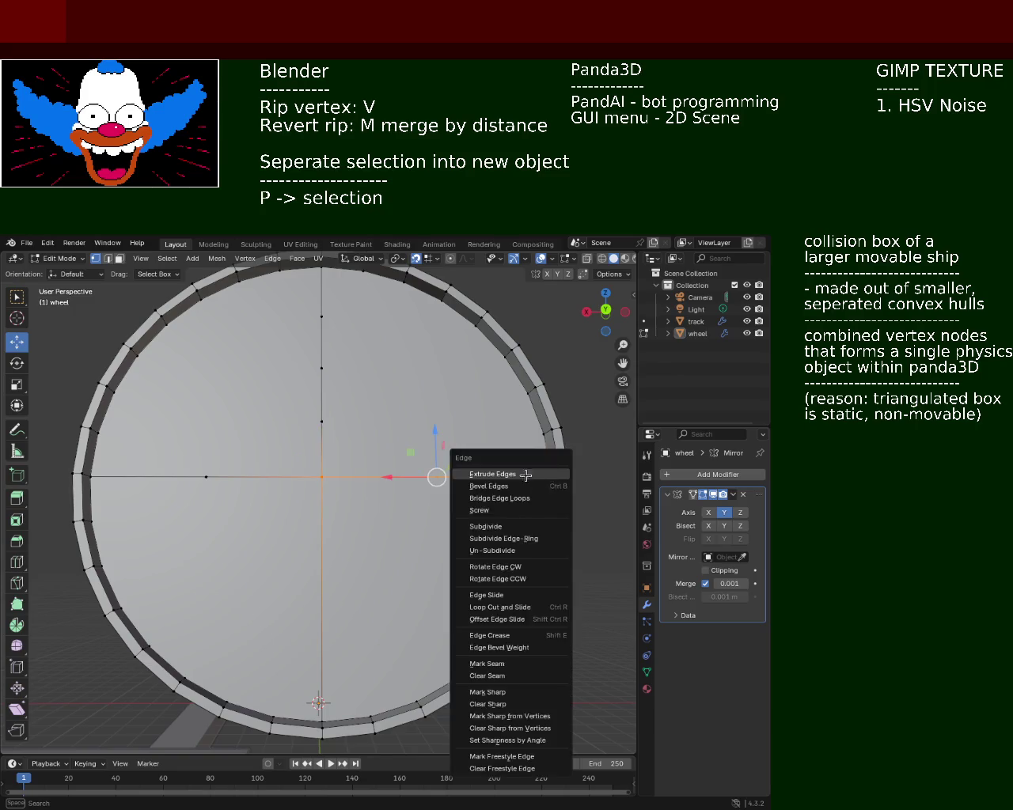
left_click(548, 474)
key("ctrl+e")
left_click(481, 485)
left_click(287, 483)
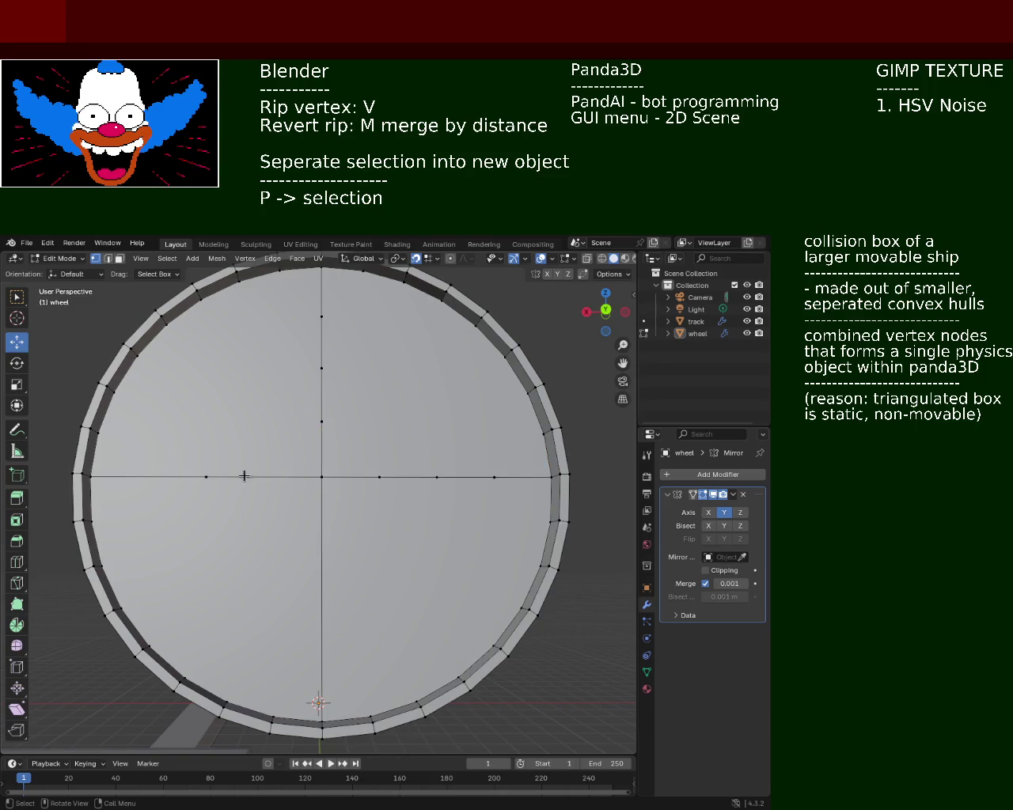
- Revert a stray dissolve of the left inner vertex through the undo history
left_click(322, 478)
left_click(220, 470)
key("x")
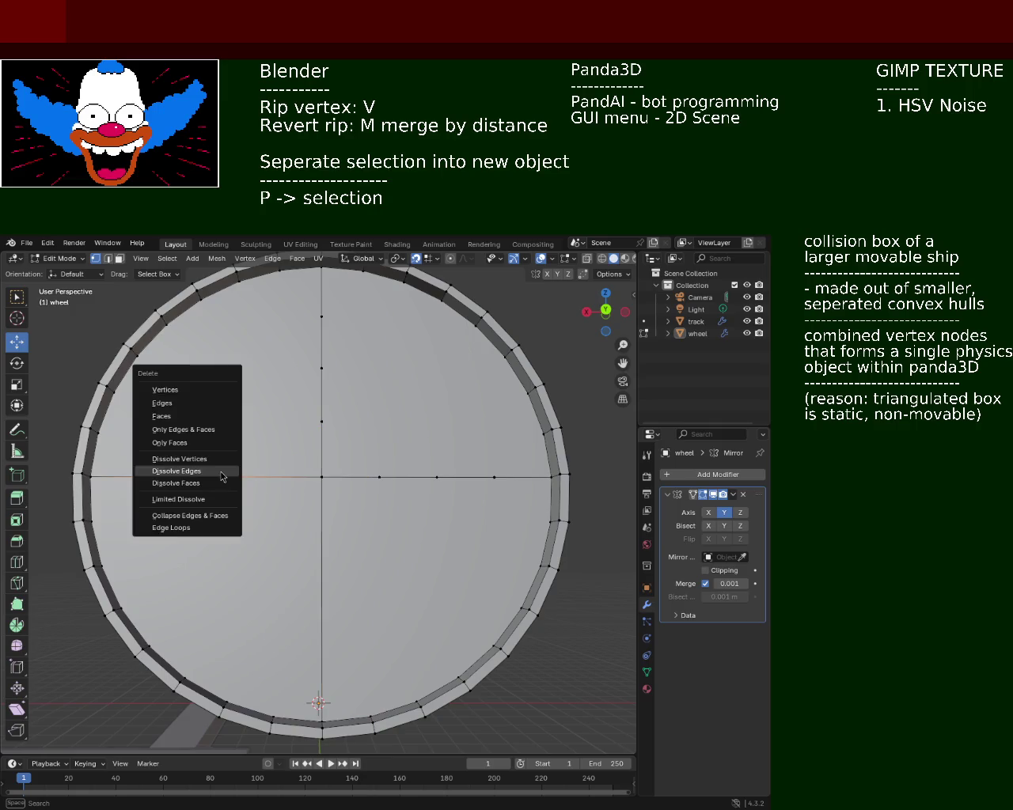
left_click(210, 462)
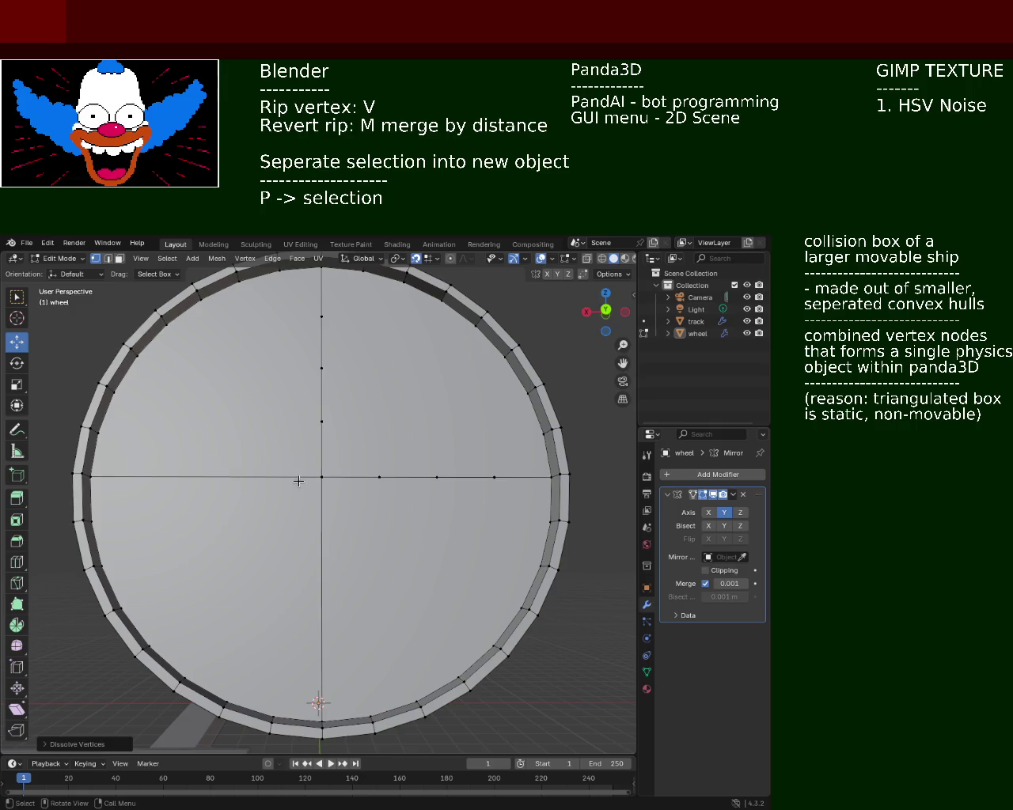
left_click(320, 478)
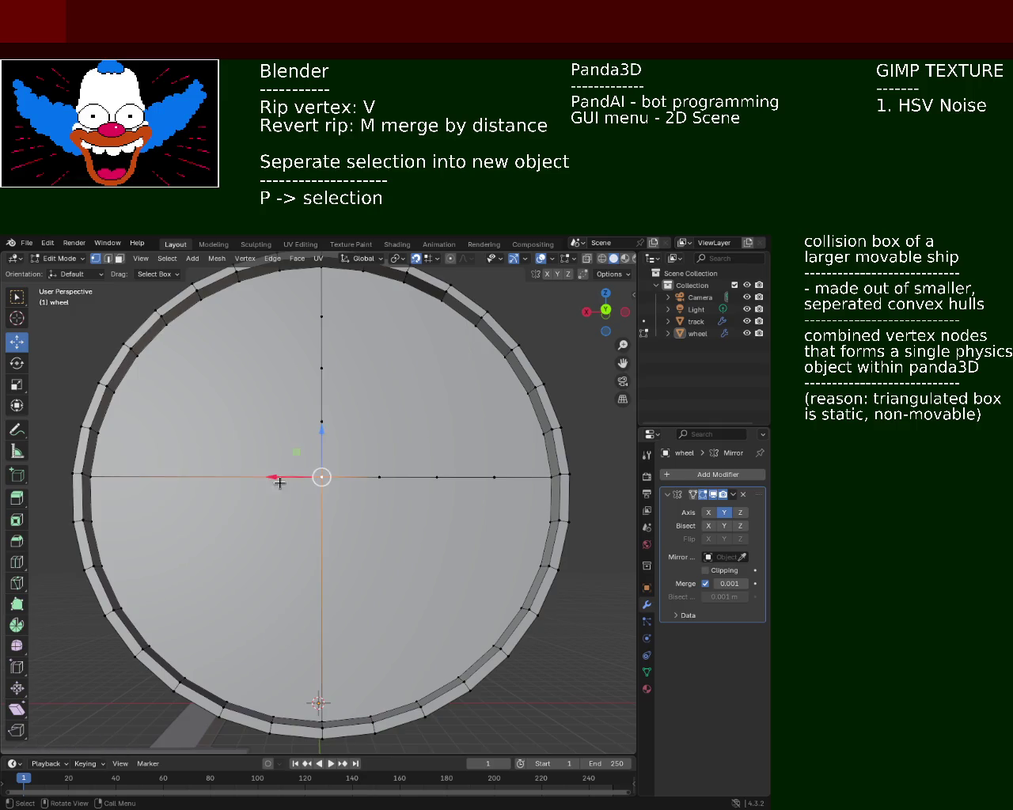
left_click(99, 477)
left_click(317, 478, "shift")
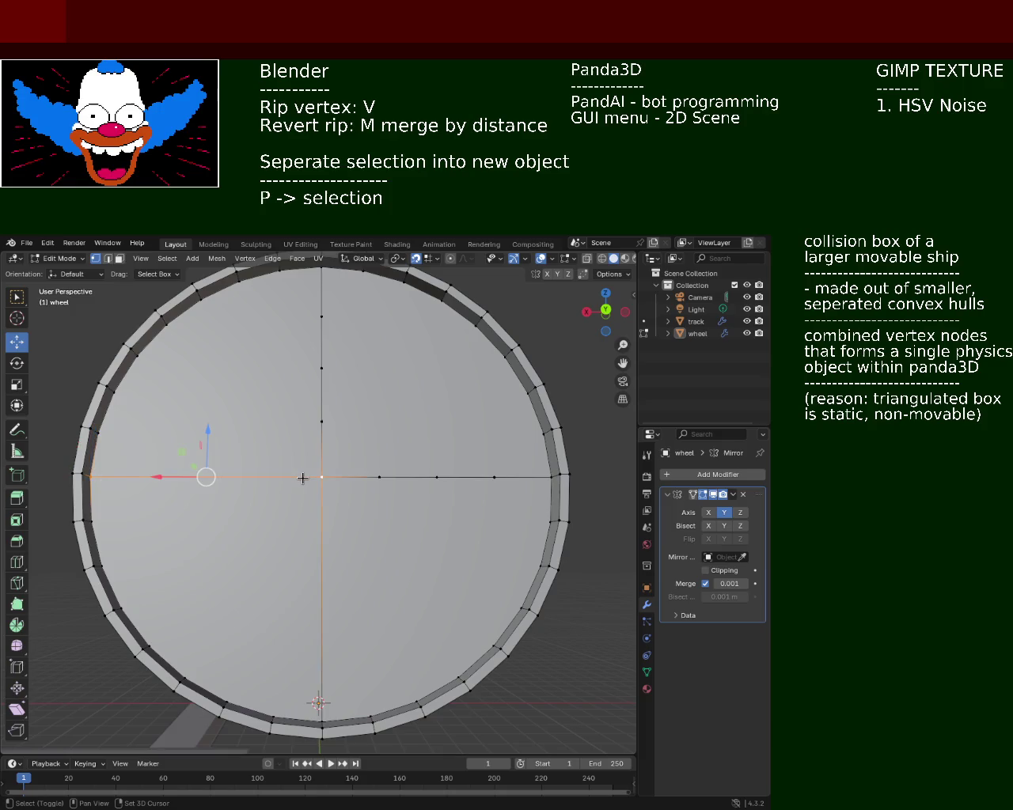
key("ctrl+alt+z")
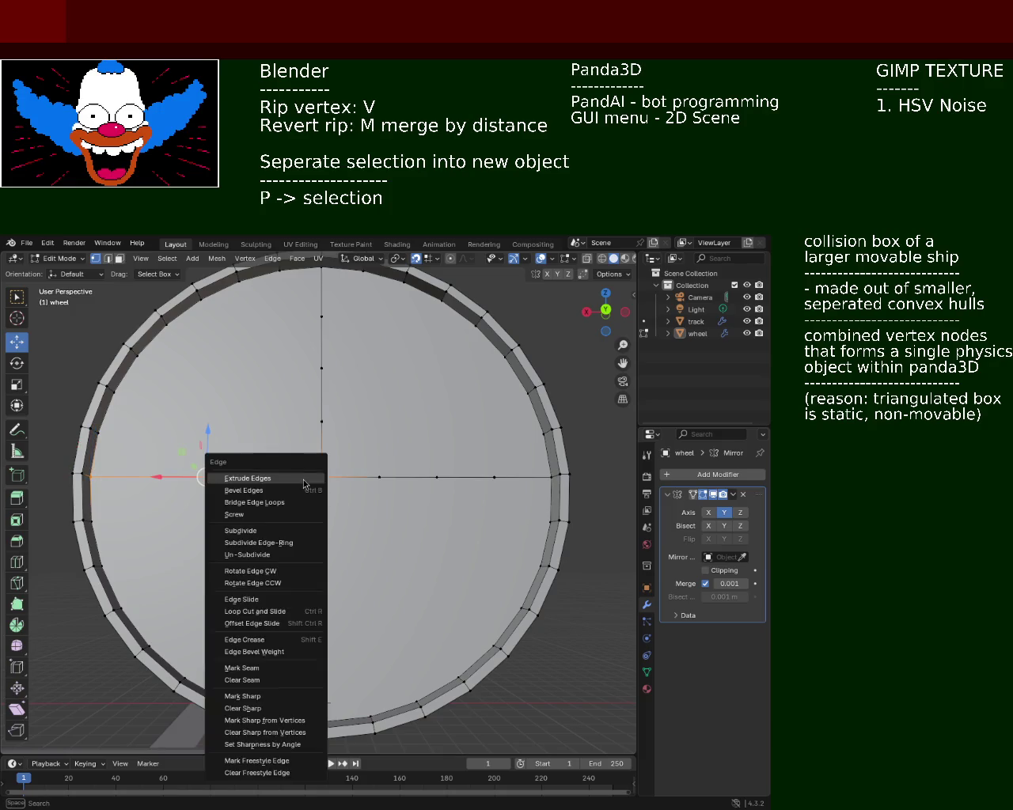
left_click(310, 482)
- Subdivide the lower vertical spoke edge
left_click(332, 691, "shift")
key("ctrl+e")
left_click(333, 696)
key("ctrl+e")
left_click(334, 691)
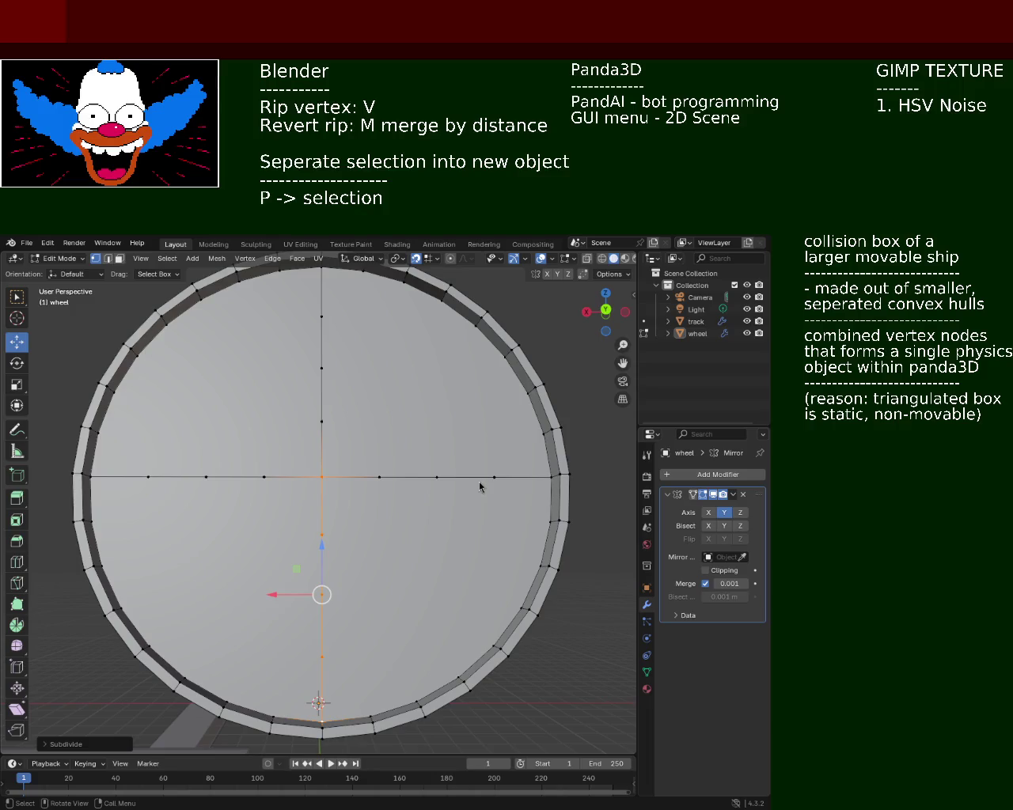
- Connect the bottom, right, left and top inner spoke vertices with four diamond edges
left_click(352, 484)
left_click(321, 535, "shift")
key("f")
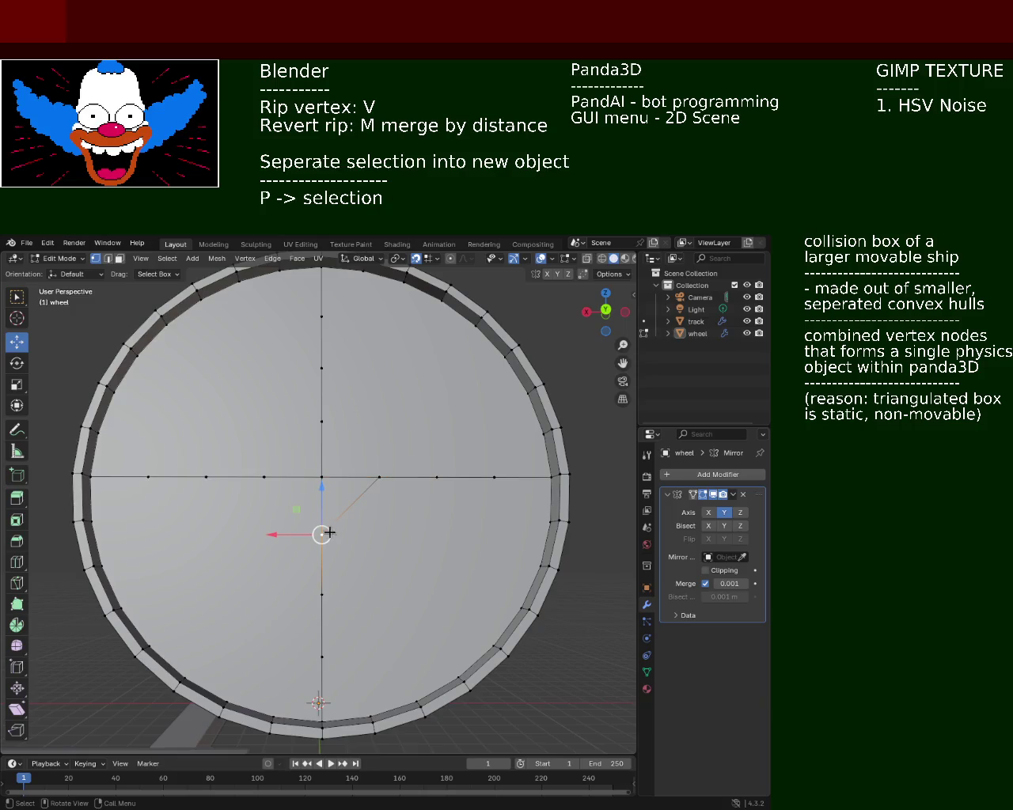
left_click(263, 477, "shift")
key("f")
left_click(320, 431, "shift")
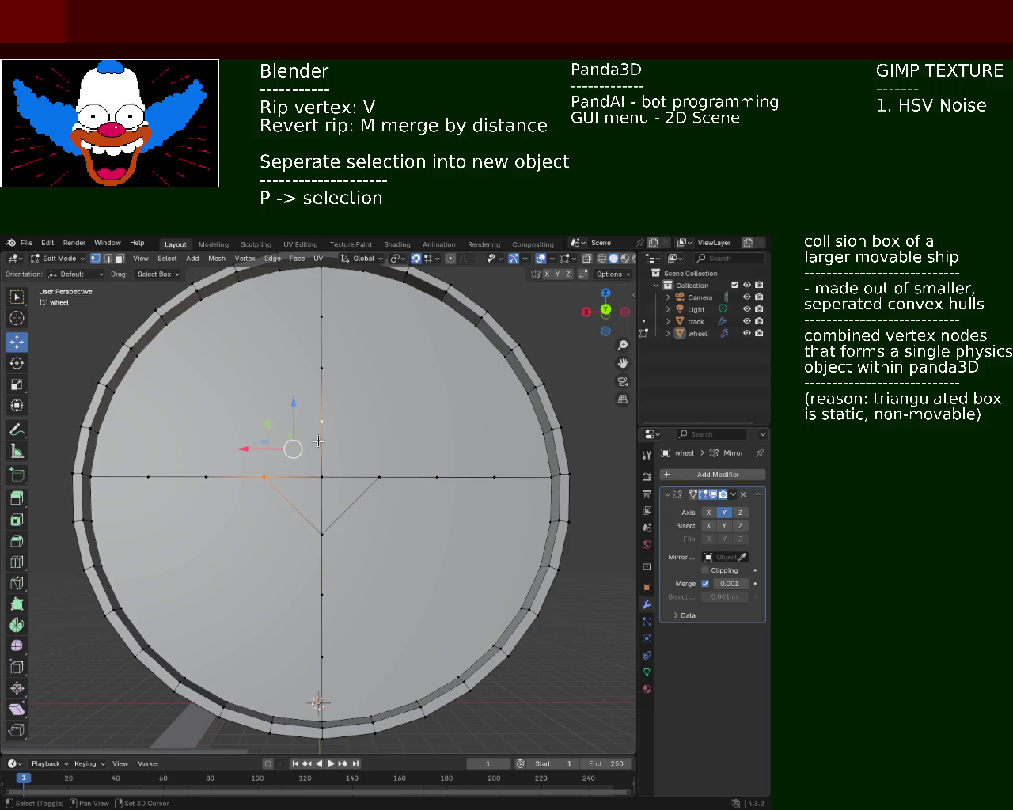
key("f")
left_click(391, 473, "shift")
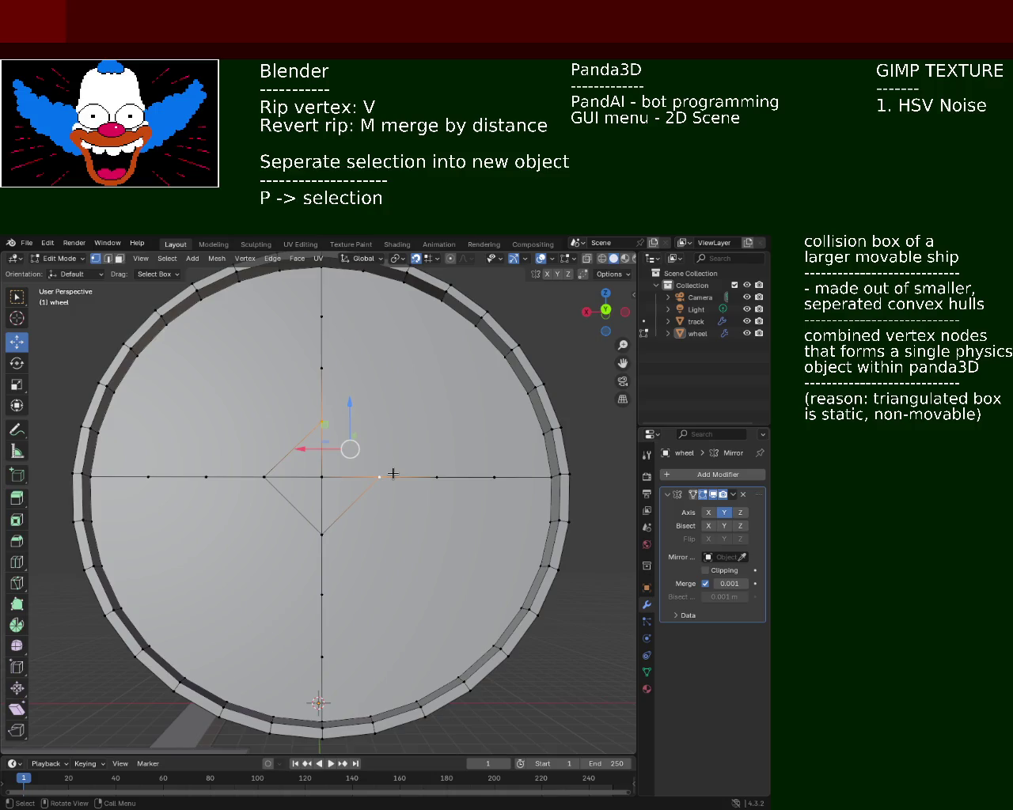
key("f")
left_click(394, 473)
mouse_move(368, 492)
middle_mouse_down()
mouse_move(335, 520)
mouse_move(409, 480)
mouse_move(290, 473)
mouse_move(332, 447)
middle_mouse_up()
- Switch to face select mode and select two of the diamond's faces
key("3")
left_click(277, 428)
left_click(313, 431, "shift")
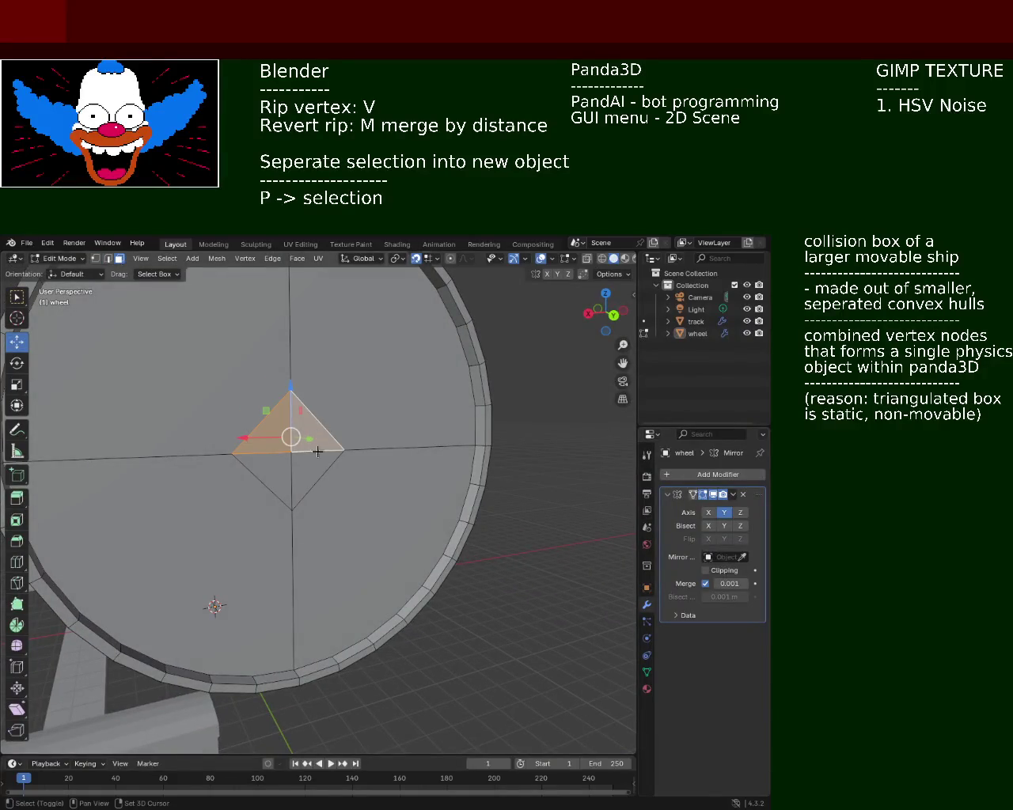
- Select the remaining diamond faces, delete them, and snap to front view
left_click(313, 475, "shift")
left_click(269, 474, "shift")
key("x")
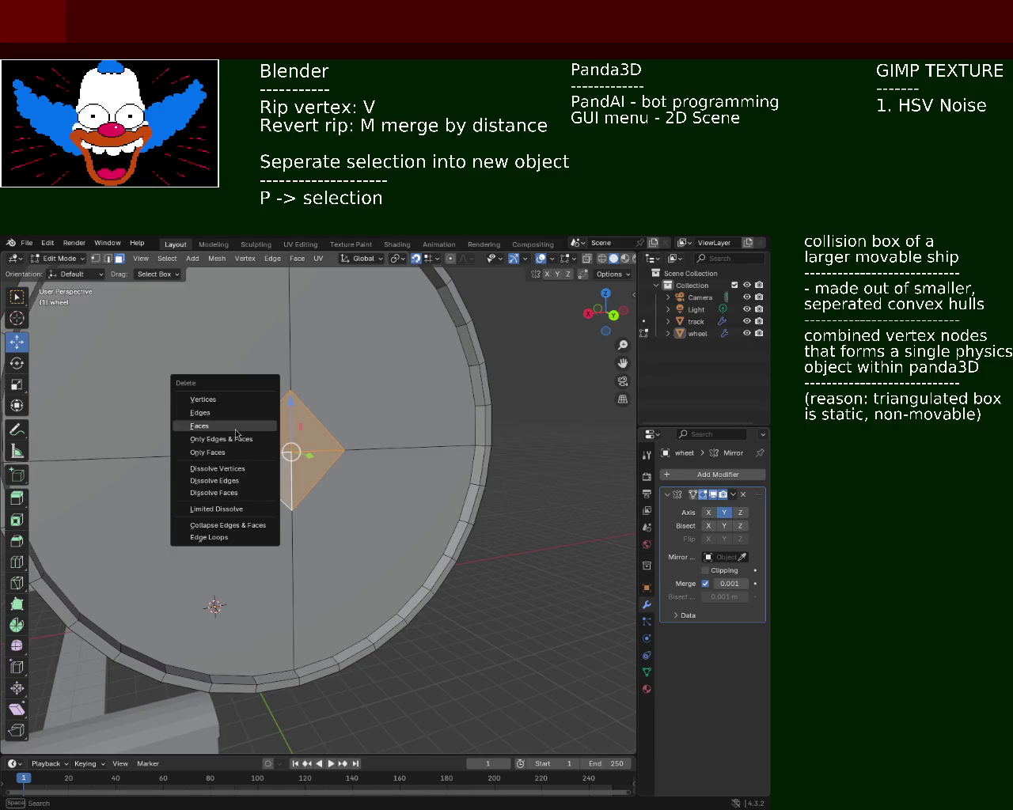
left_click(235, 426)
mouse_move(244, 435)
middle_mouse_down()
mouse_move(147, 446)
mouse_move(317, 447)
middle_mouse_up()
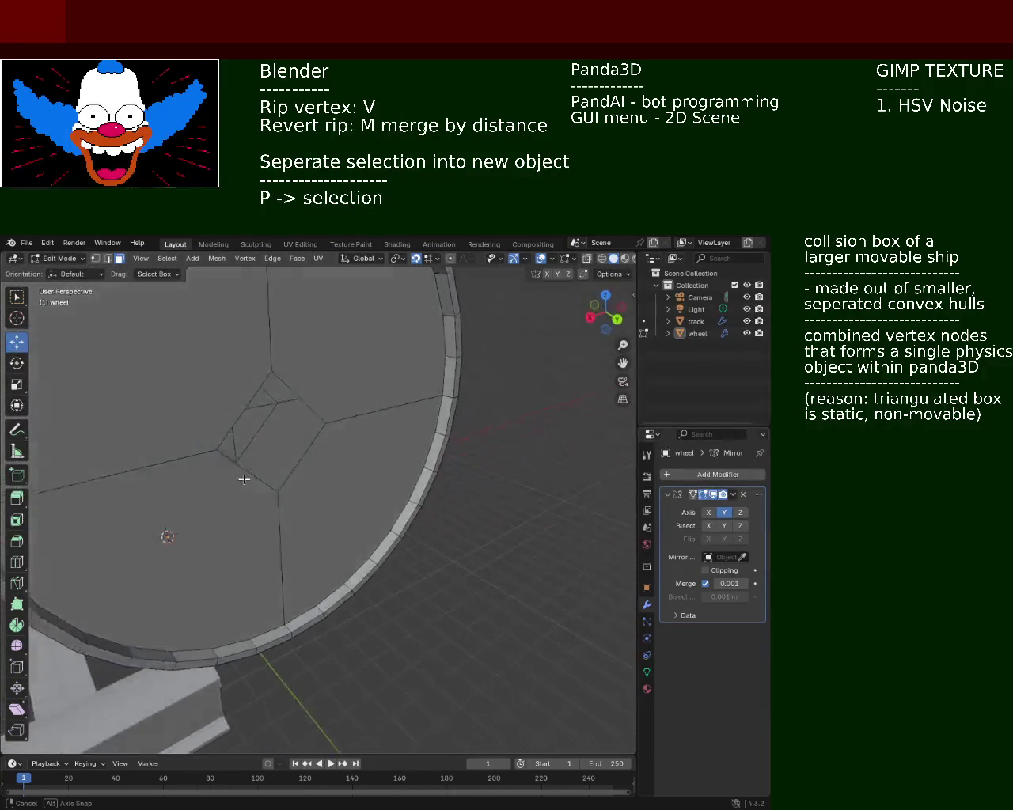
key("KP_1")
- Delete the four leftover diamond triangles to open the centre hole, then return to vertex mode
left_click(352, 452)
left_click(296, 466, "shift")
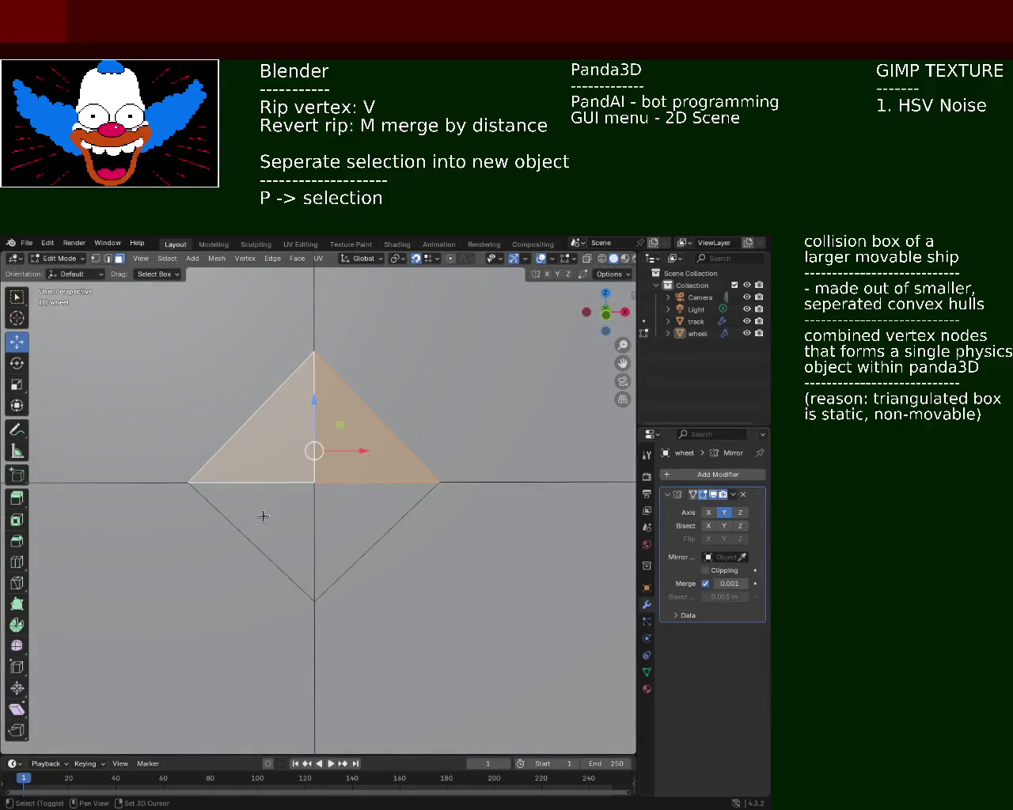
left_click(262, 516, "shift")
left_click(379, 512, "shift")
key("x")
left_click(380, 513)
mouse_move(380, 512)
middle_mouse_down()
mouse_move(341, 450)
mouse_move(374, 477)
mouse_move(300, 421)
middle_mouse_up()
left_click(95, 257)
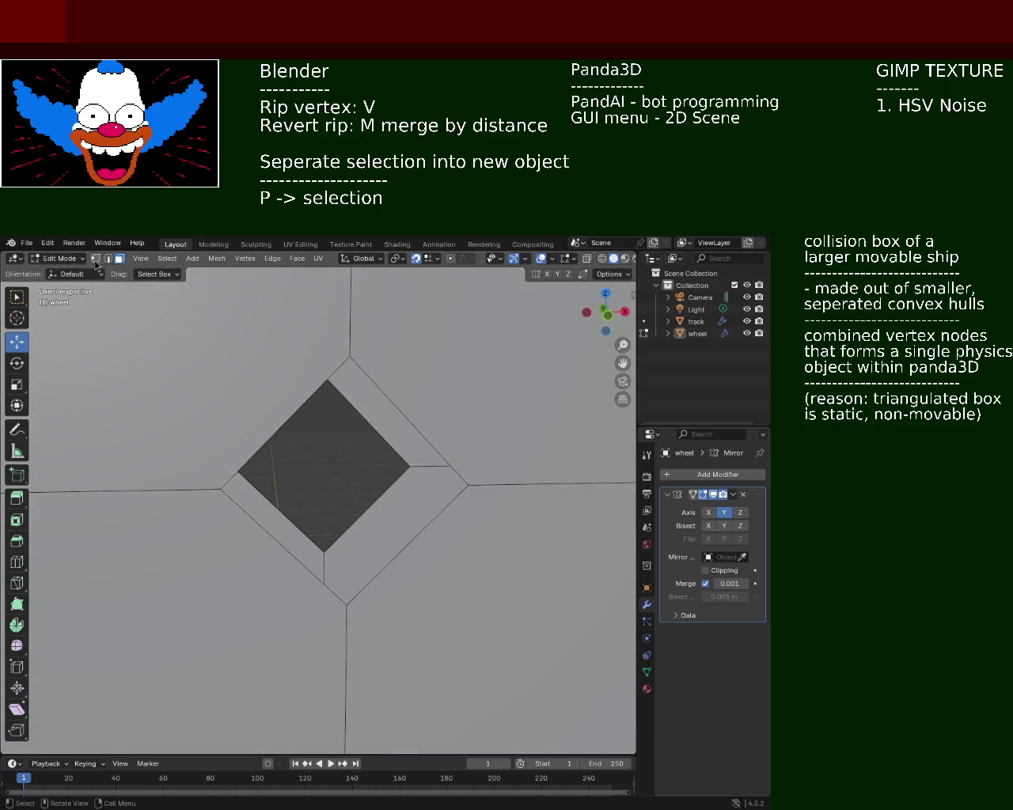
- Select the hole and outer vertices of the upper-right wall wedge
left_click(325, 538, "shift")
left_click(346, 605, "shift")
left_click(468, 485, "shift")
left_click(409, 466, "shift")
left_click(394, 452)
middle_click_drag(335, 402, 314, 341)
left_click(312, 338)
left_click(314, 320, "shift")
left_click(439, 440, "shift")
left_click(400, 451, "shift")
- Select the hole and outer vertices of the lower-left wall wedge
left_click(314, 539)
left_click(316, 563, "shift")
left_click(192, 440, "shift")
left_click(196, 443)
middle_click_drag(198, 447, 174, 488)
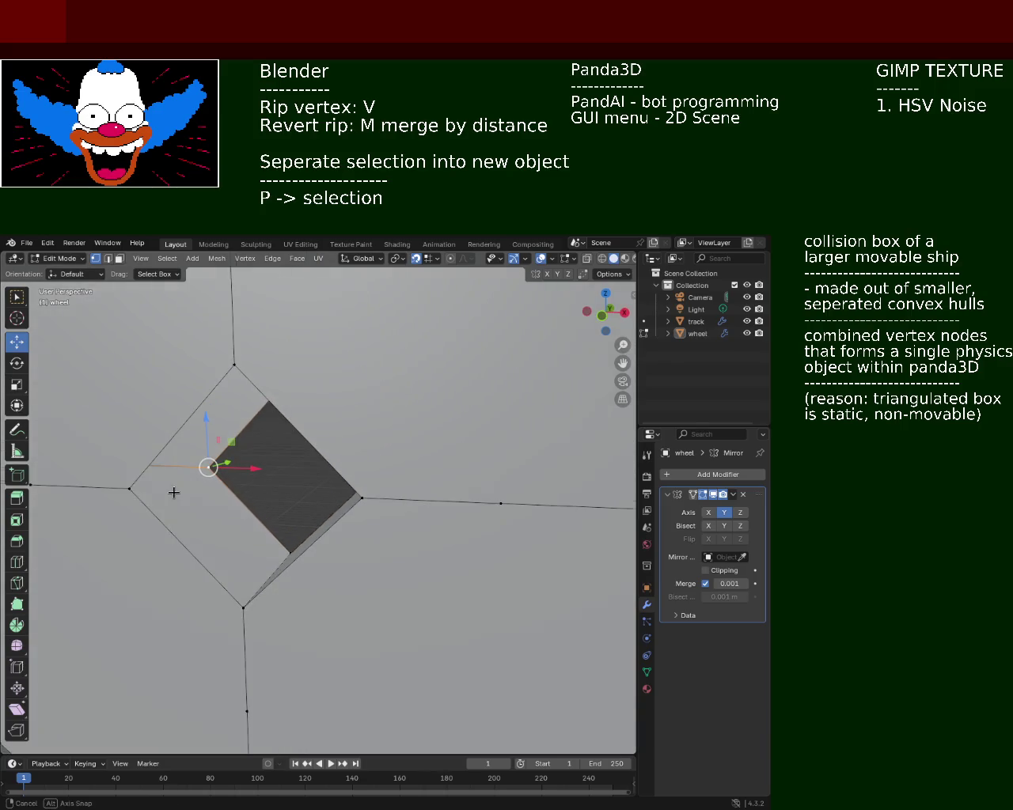
left_click(210, 467, "shift")
left_click(290, 553, "shift")
left_click(243, 607, "shift")
- Select the left wedge's hole, outer and upper vertices and orbit to check the walls
left_click(210, 468)
left_click(130, 488, "shift")
left_click(235, 364, "shift")
middle_click_drag(261, 402, 359, 460)
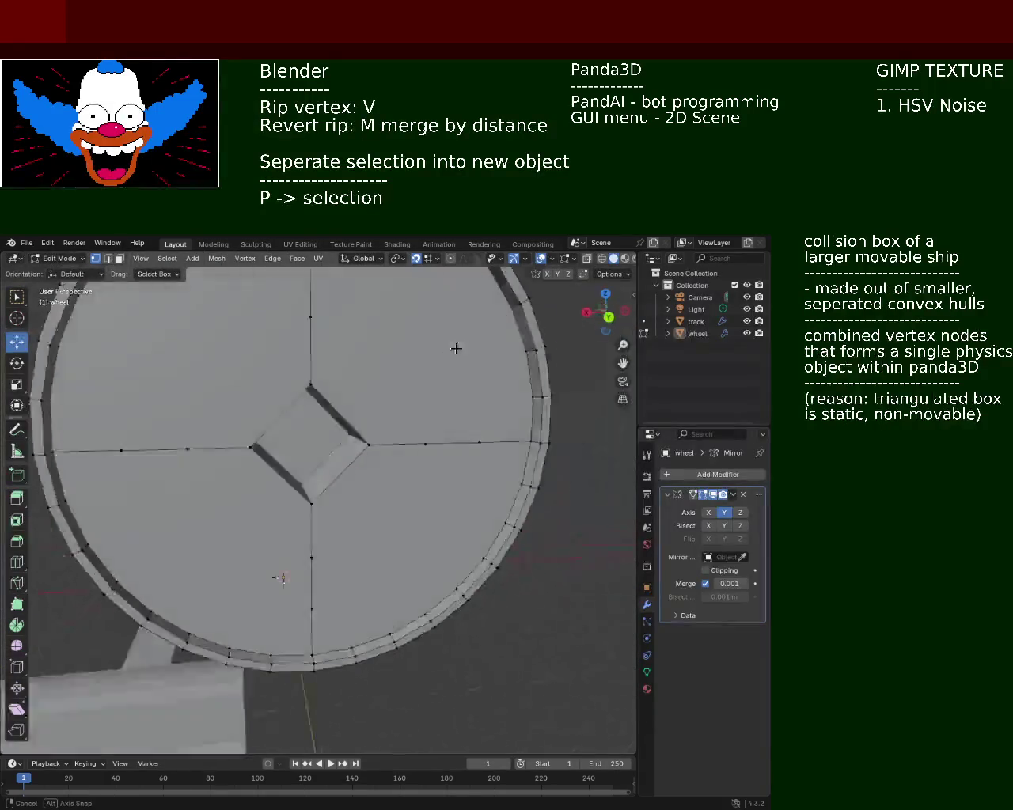
middle_click_drag(359, 460, 500, 467)
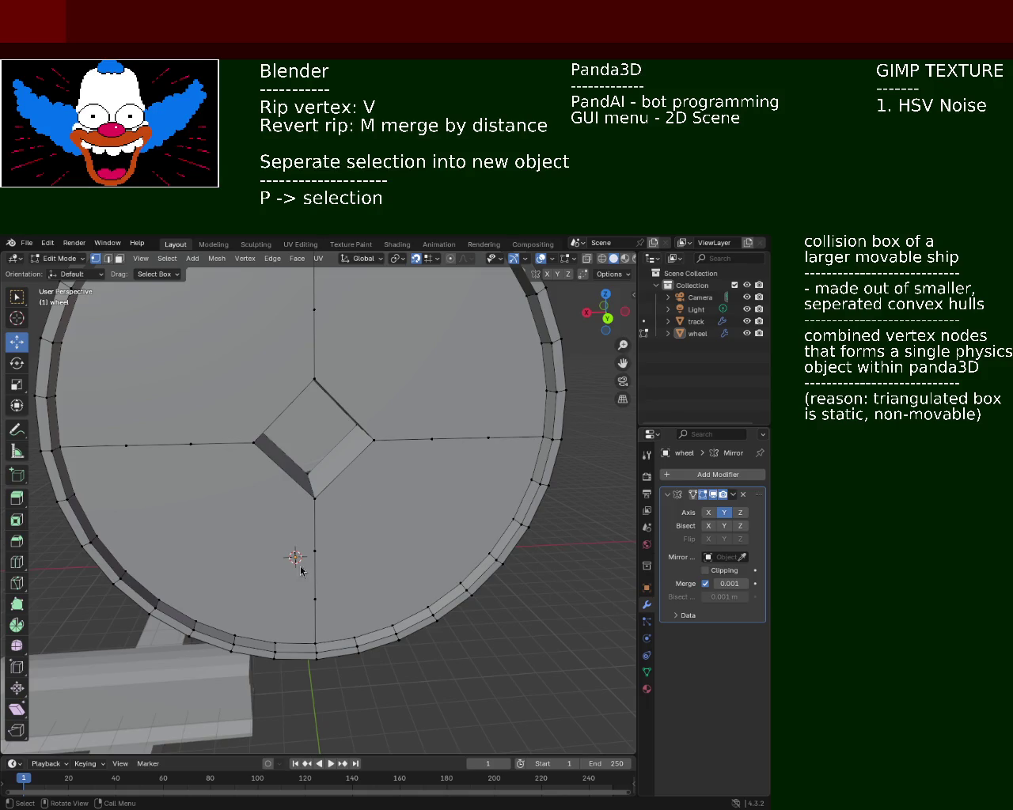
mouse_move(319, 504)
middle_mouse_down()
mouse_move(238, 467)
mouse_move(122, 447)
mouse_move(367, 500)
middle_mouse_up()
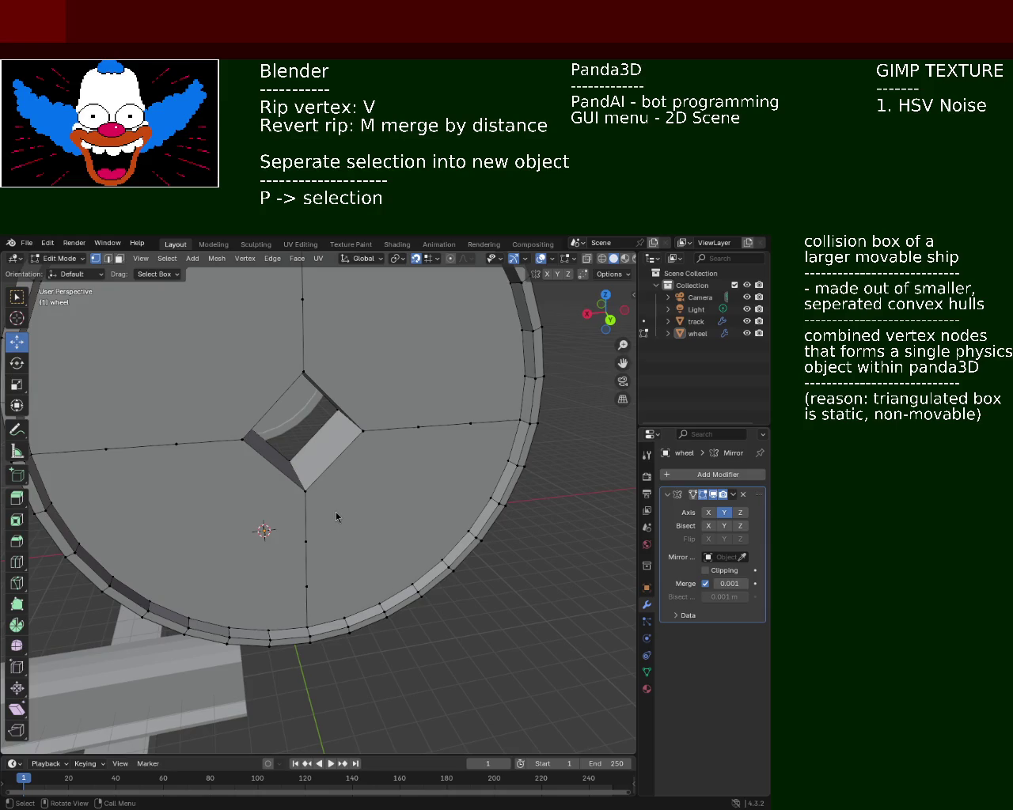
mouse_move(339, 453)
middle_mouse_down()
mouse_move(330, 404)
mouse_move(380, 504)
mouse_move(249, 505)
mouse_move(373, 479)
middle_mouse_up()
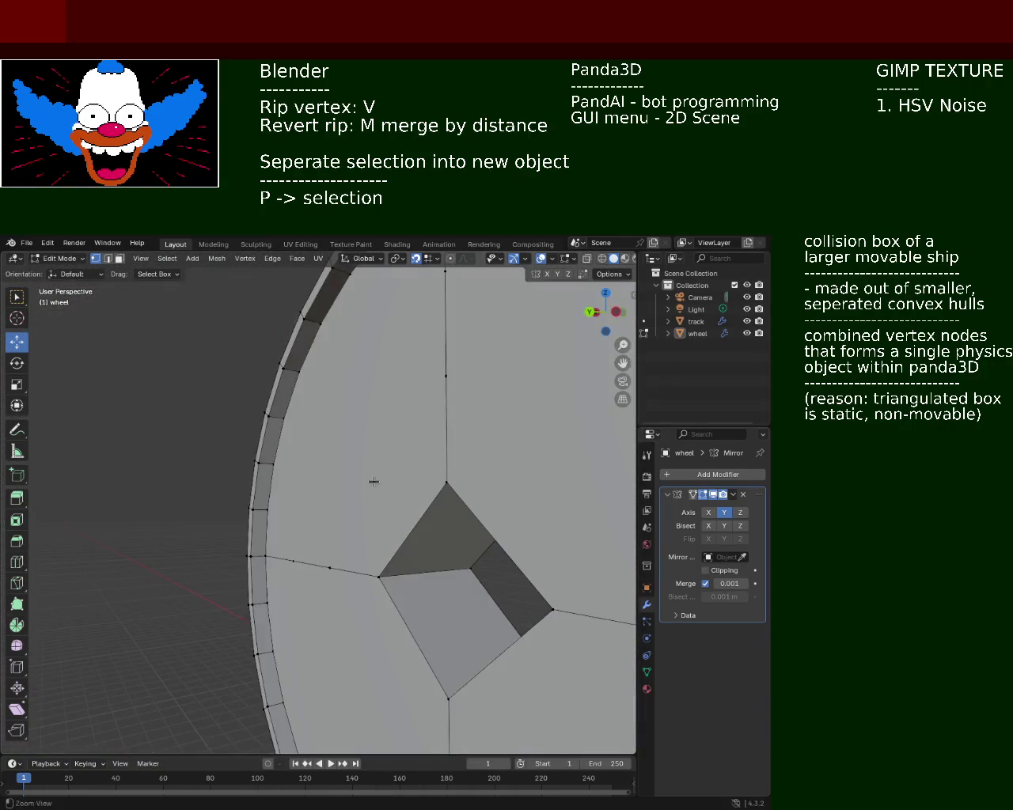
scroll(420, 468, "down", 3)
scroll(433, 509, "up", 3)
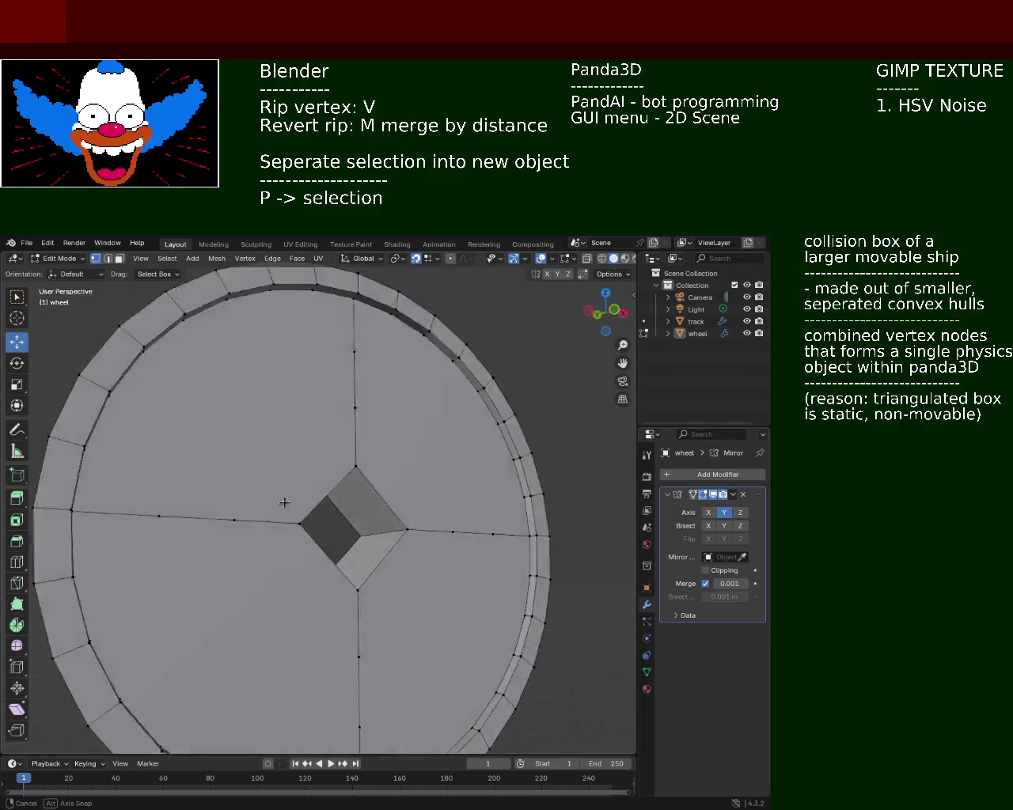
mouse_move(283, 503)
middle_mouse_down()
mouse_move(402, 522)
mouse_move(488, 498)
middle_mouse_up()
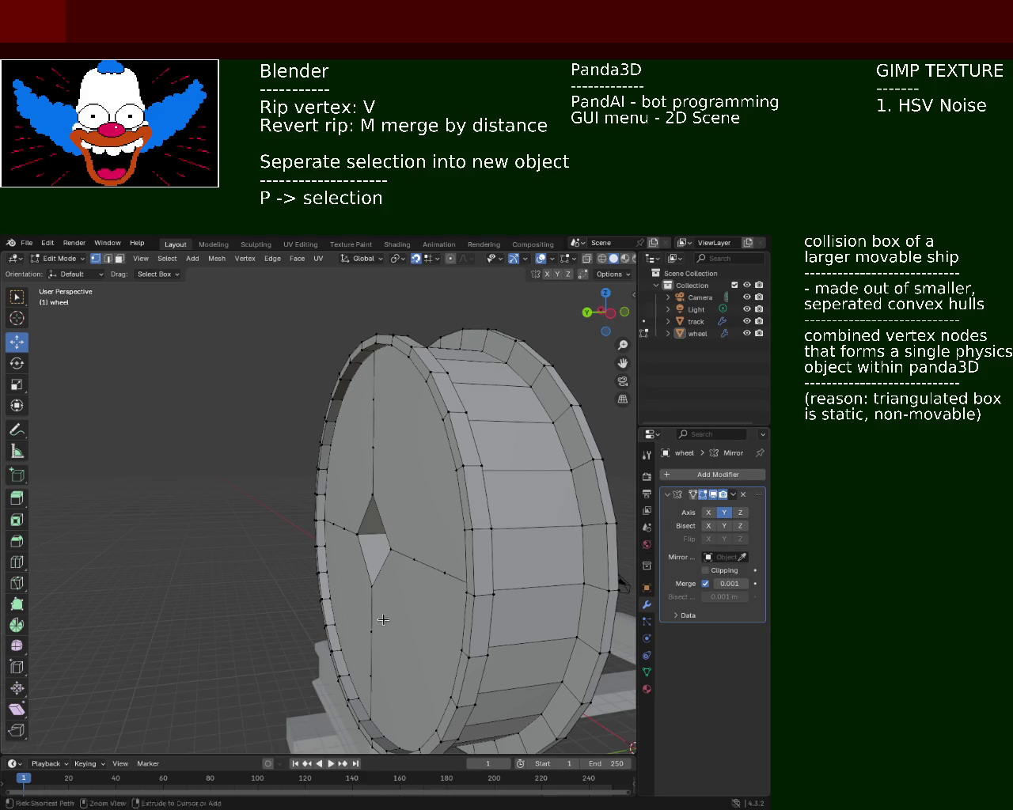
scroll(280, 497, "up", 5)
mouse_move(438, 511)
middle_mouse_down()
mouse_move(393, 572)
mouse_move(552, 537)
middle_mouse_up()
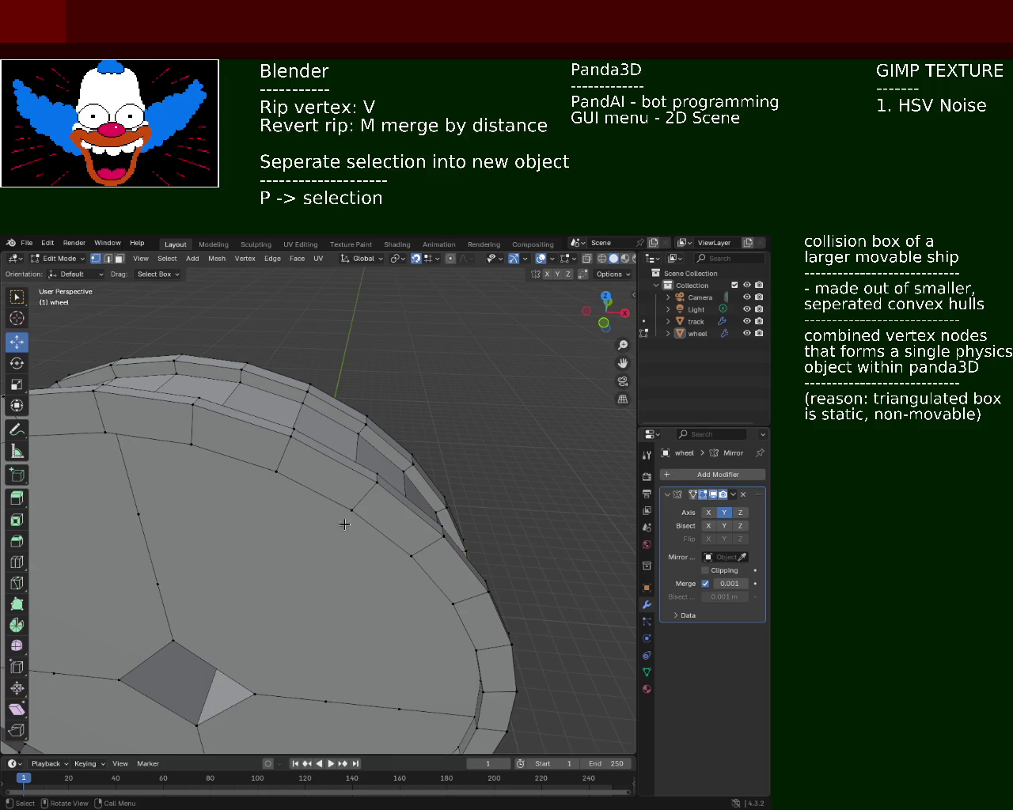
middle_click_drag(344, 524, 293, 520)
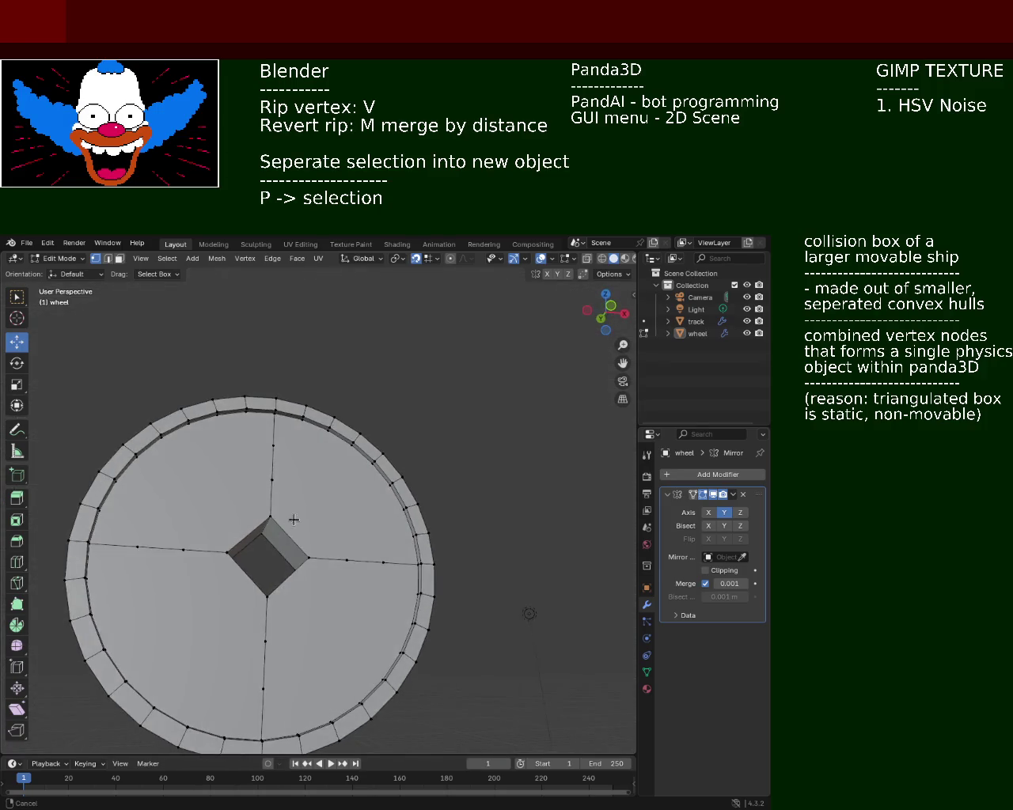
scroll(294, 519, "up", 3)
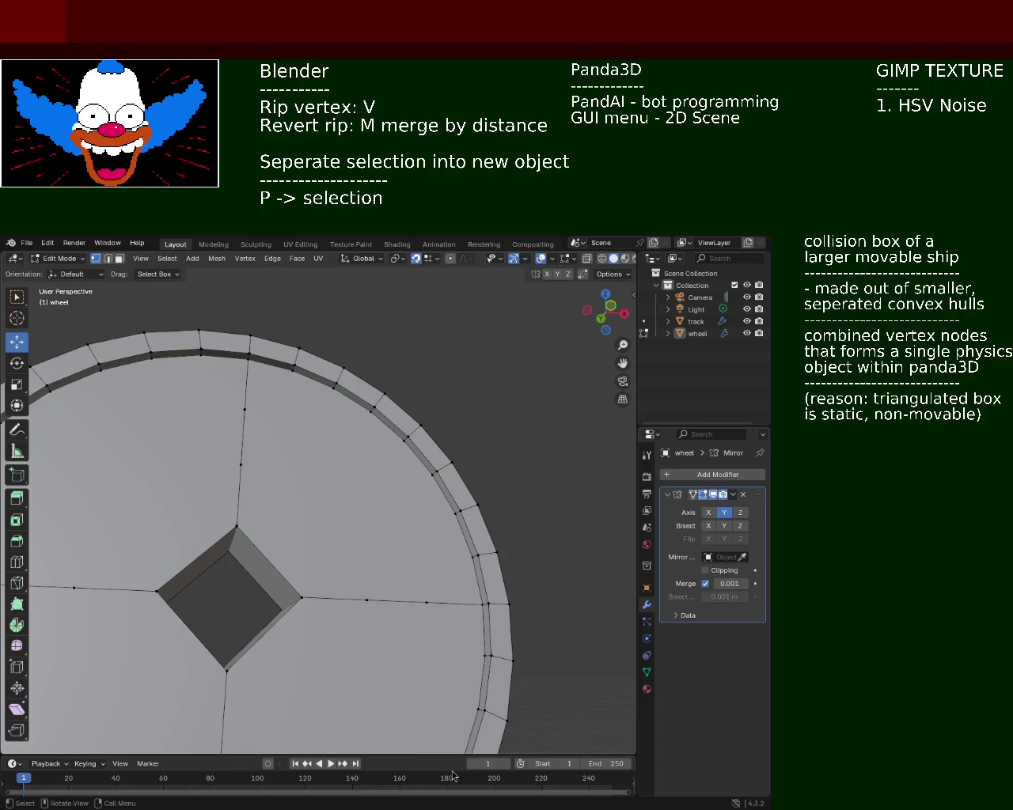
mouse_move(264, 460)
middle_mouse_down()
mouse_move(381, 521)
mouse_move(237, 399)
mouse_move(345, 442)
mouse_move(290, 502)
middle_mouse_up()
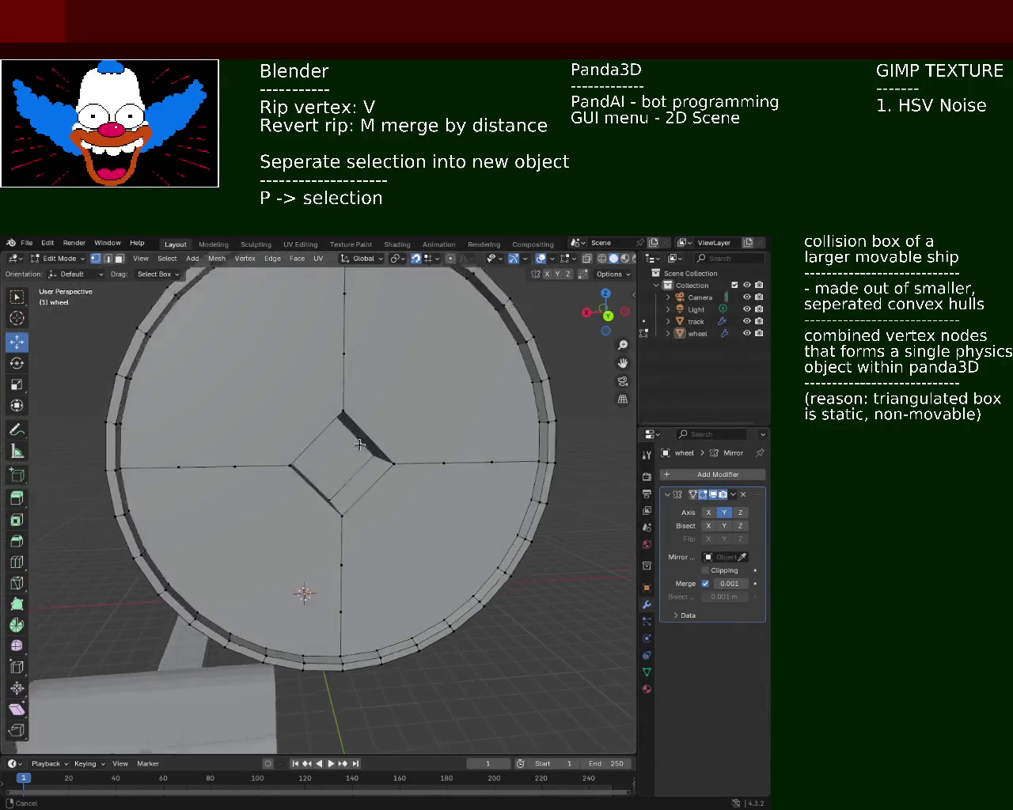
scroll(330, 459, "up", 5)
mouse_move(330, 459)
middle_mouse_down()
mouse_move(372, 424)
mouse_move(340, 432)
mouse_move(440, 469)
mouse_move(285, 484)
mouse_move(435, 490)
mouse_move(479, 459)
mouse_move(417, 482)
mouse_move(284, 476)
mouse_move(409, 471)
mouse_move(324, 466)
mouse_move(289, 486)
mouse_move(248, 450)
middle_mouse_up()
scroll(373, 423, "down", 5)
scroll(340, 432, "down", 4)
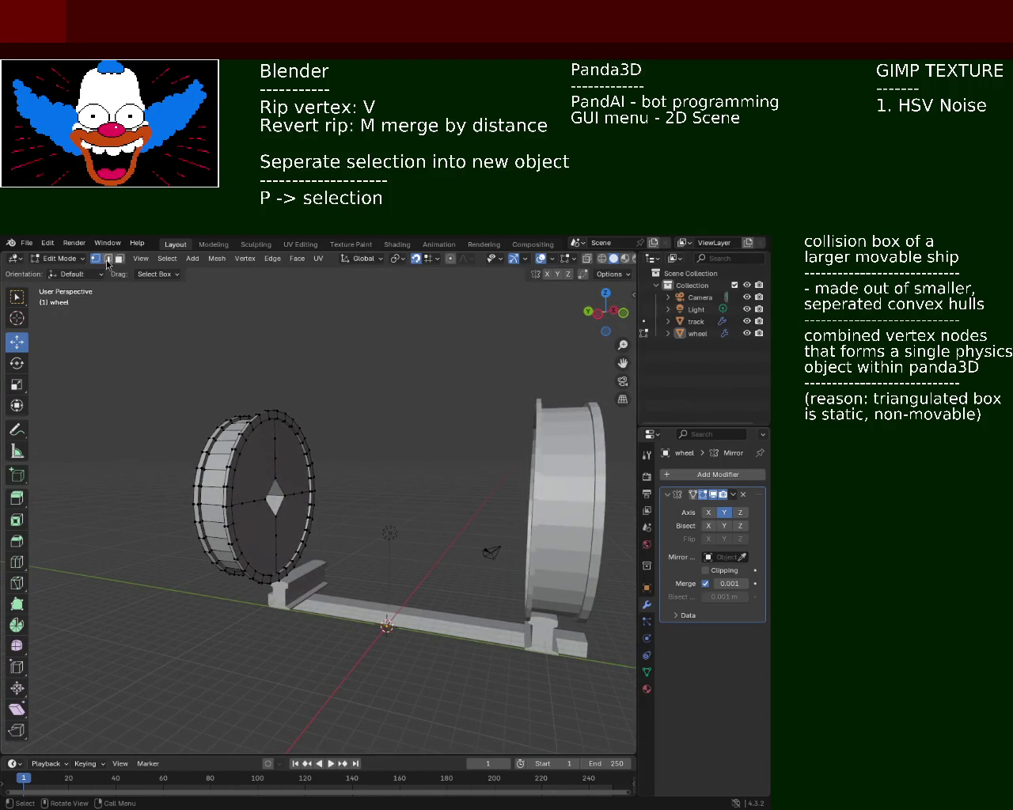
- Pull the wheel's centre diamond face about 8.9 m along global Y into a square axle
left_click(272, 507)
mouse_move(299, 506)
middle_mouse_down()
mouse_move(287, 523)
mouse_move(328, 511)
mouse_move(288, 506)
mouse_move(332, 514)
middle_mouse_up()
key("g")
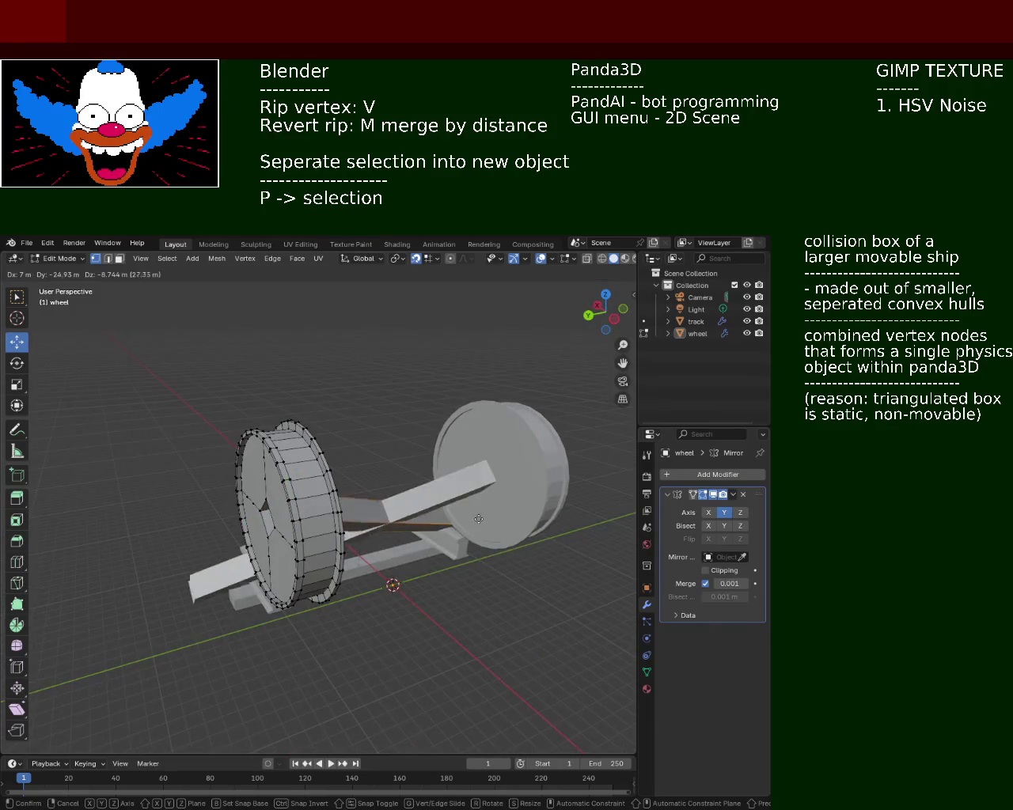
key("z")
key("y")
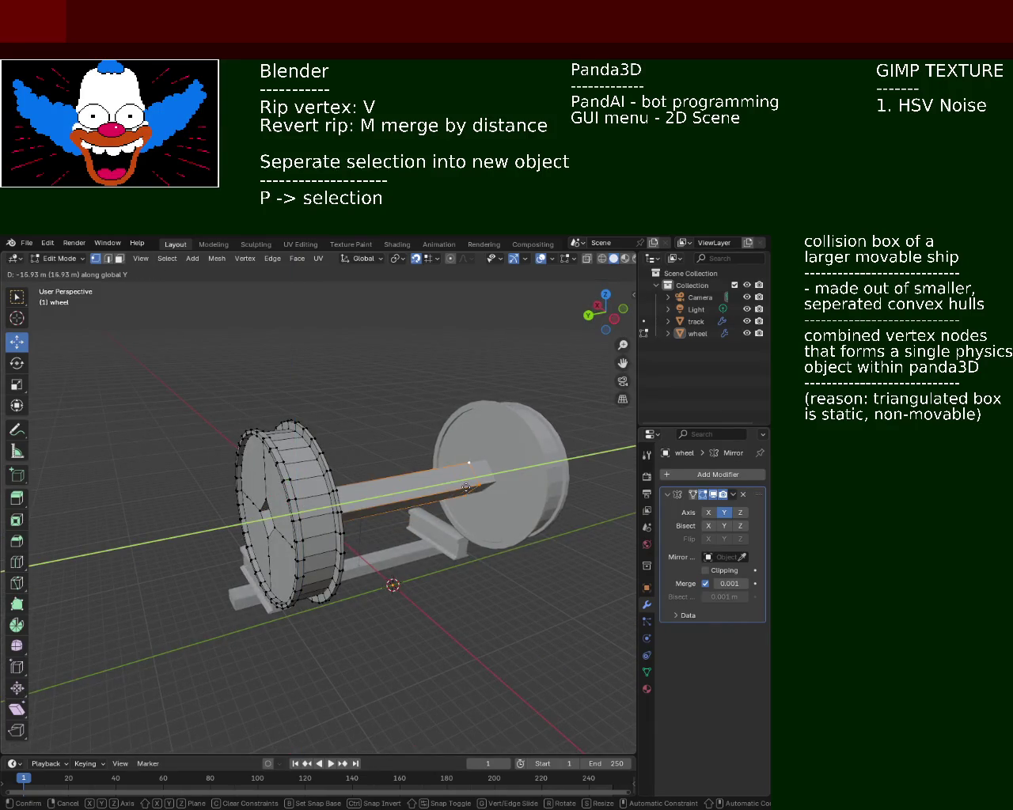
left_click(403, 497)
mouse_move(403, 498)
middle_mouse_down()
mouse_move(230, 496)
mouse_move(190, 482)
middle_mouse_up()
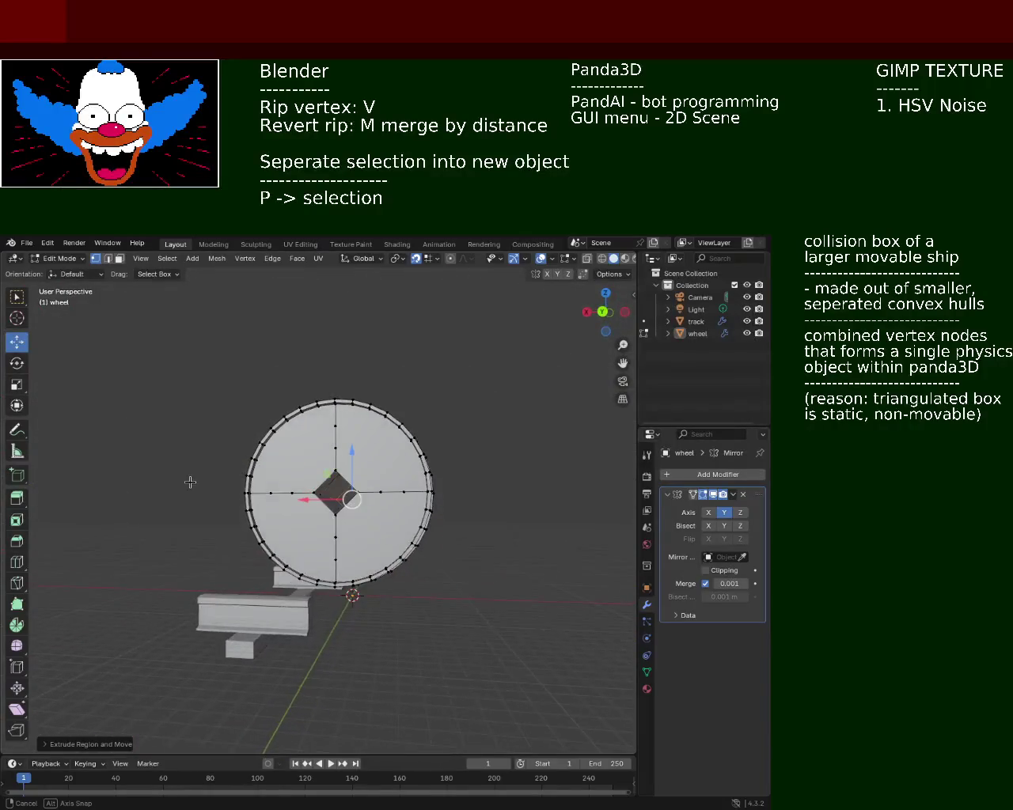
- Orbit and zoom around the wheel and axle, then undo the extrusion with Ctrl+Z
scroll(362, 486, "up", 3)
scroll(370, 461, "up", 3)
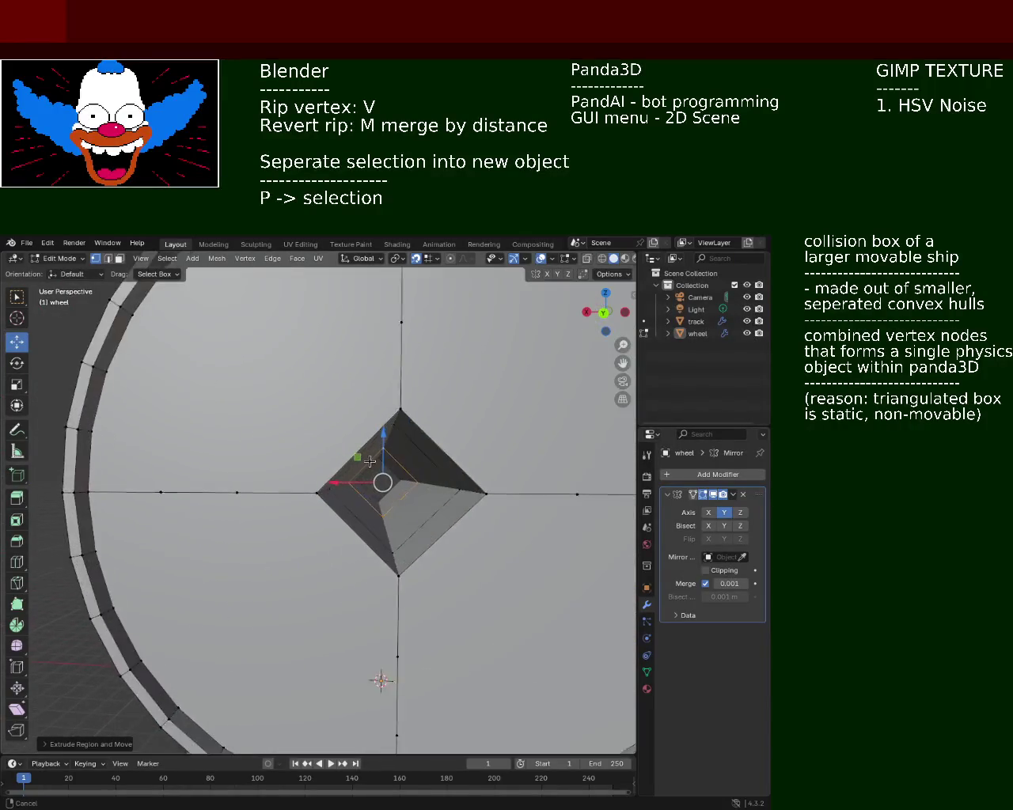
scroll(369, 462, "up", 2)
scroll(380, 474, "down", 3)
scroll(388, 490, "down", 3)
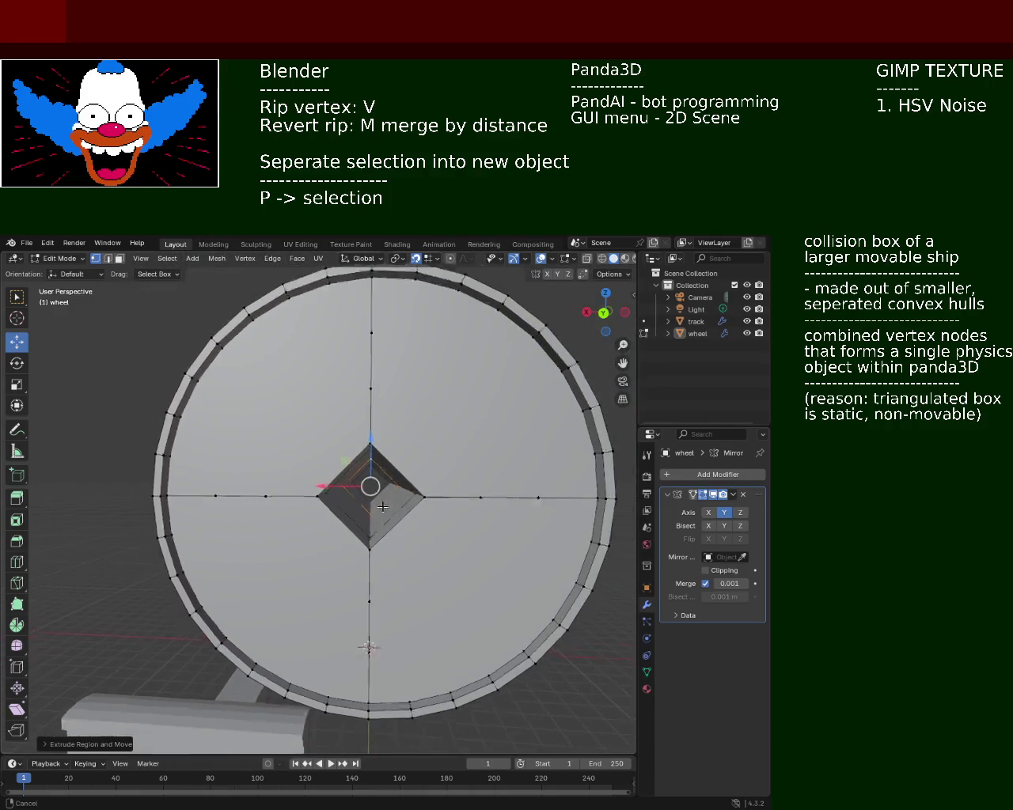
scroll(383, 507, "down", 2)
middle_click_drag(383, 507, 468, 512)
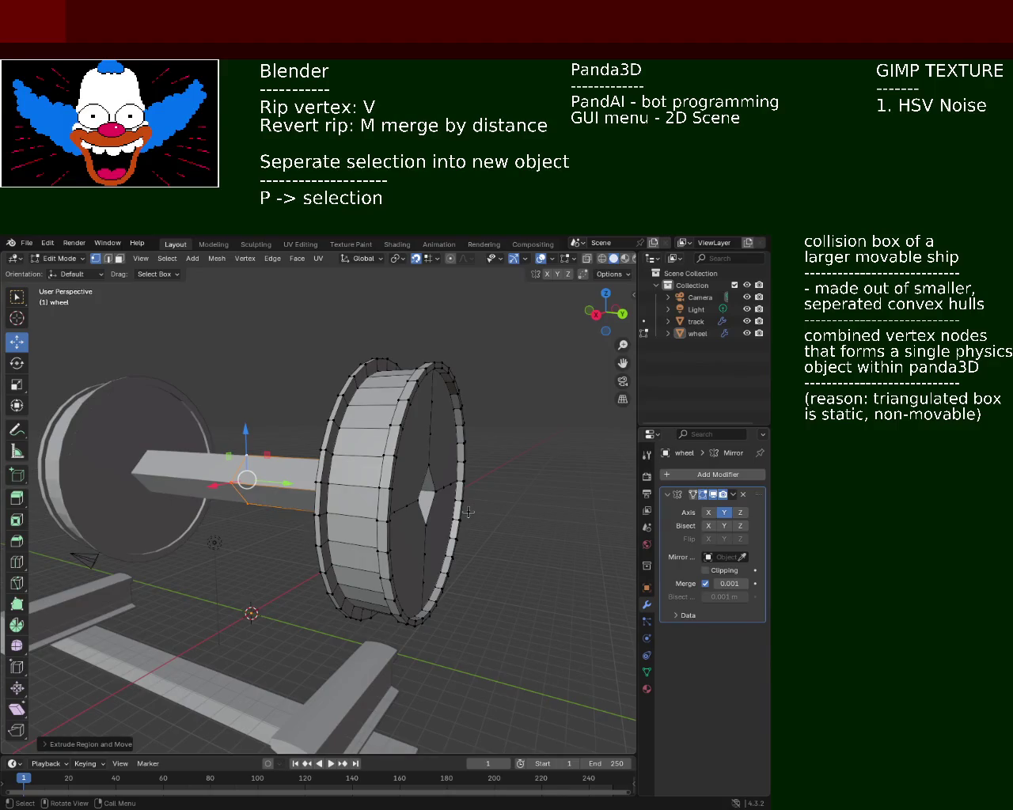
middle_click_drag(457, 512, 309, 497)
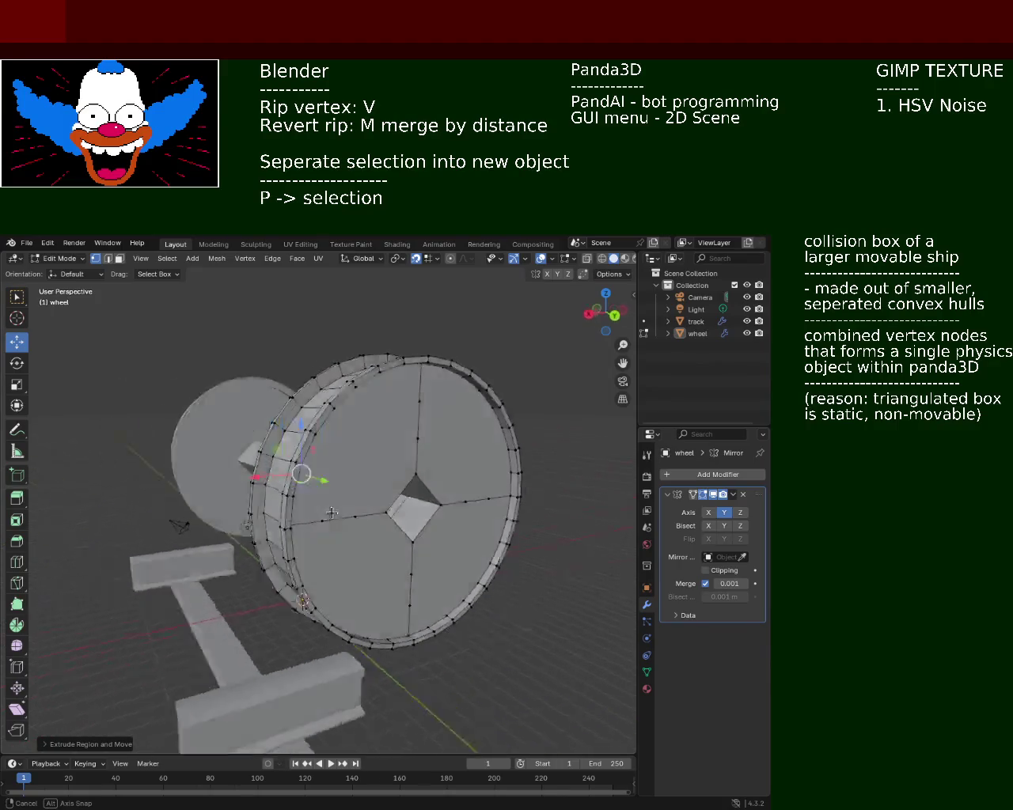
middle_click_drag(360, 529, 314, 519)
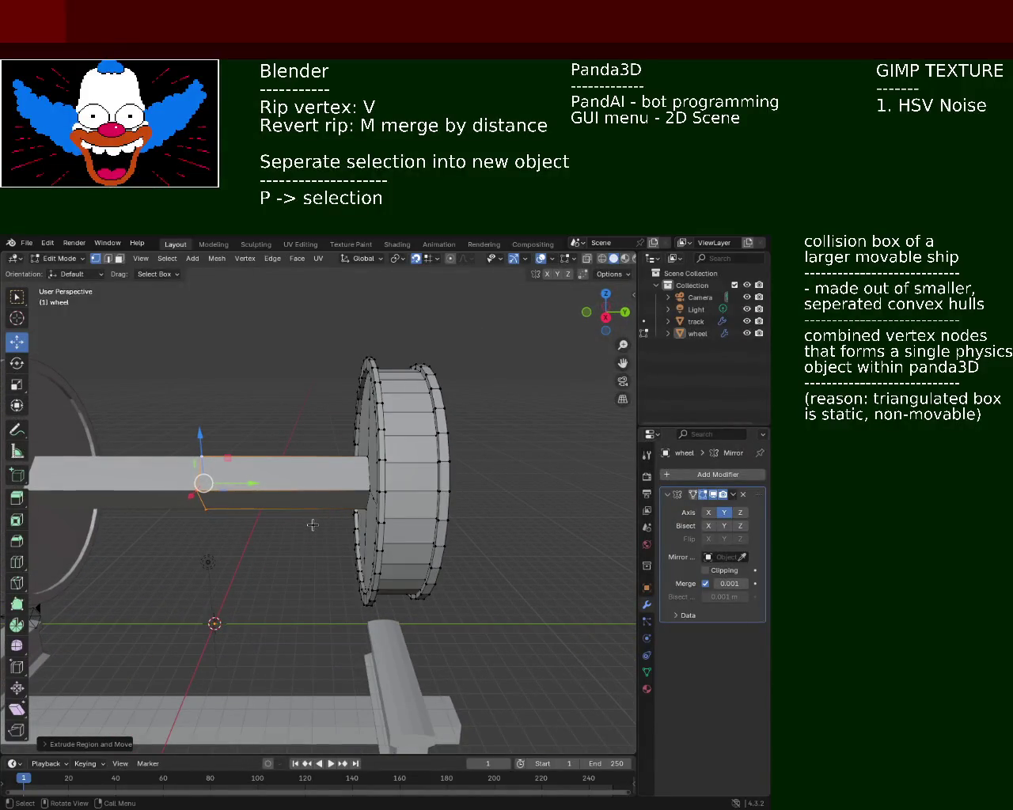
mouse_move(172, 506)
middle_mouse_down()
mouse_move(241, 419)
mouse_move(363, 439)
mouse_move(417, 488)
middle_mouse_up()
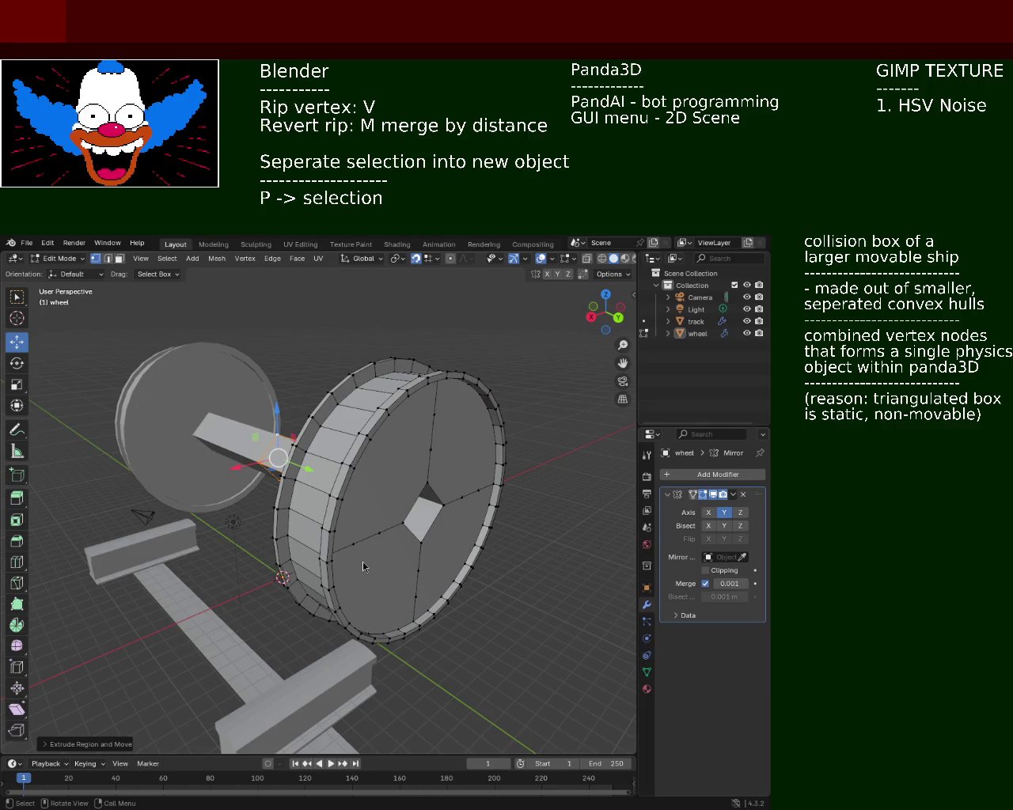
mouse_move(238, 462)
middle_mouse_down()
mouse_move(385, 412)
mouse_move(440, 445)
mouse_move(493, 502)
mouse_move(506, 545)
mouse_move(393, 515)
mouse_move(395, 481)
mouse_move(443, 487)
mouse_move(488, 470)
mouse_move(383, 457)
middle_mouse_up()
middle_click_drag(430, 491, 211, 514)
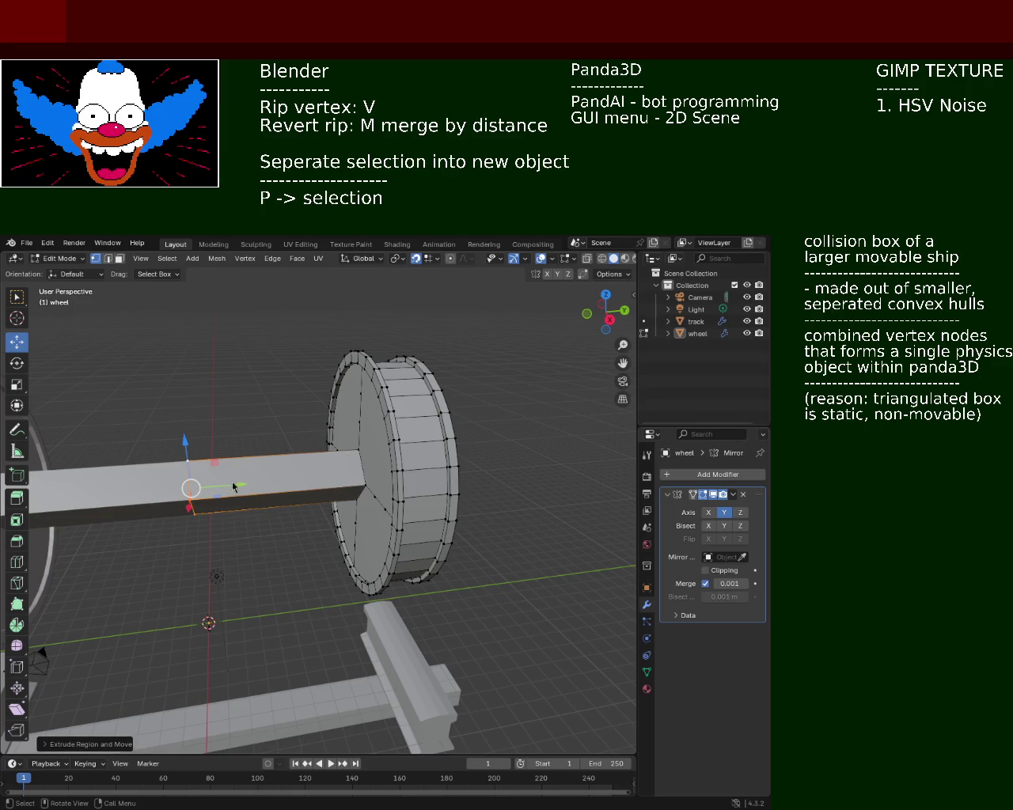
mouse_move(478, 496)
middle_mouse_down()
mouse_move(366, 477)
mouse_move(339, 485)
middle_mouse_up()
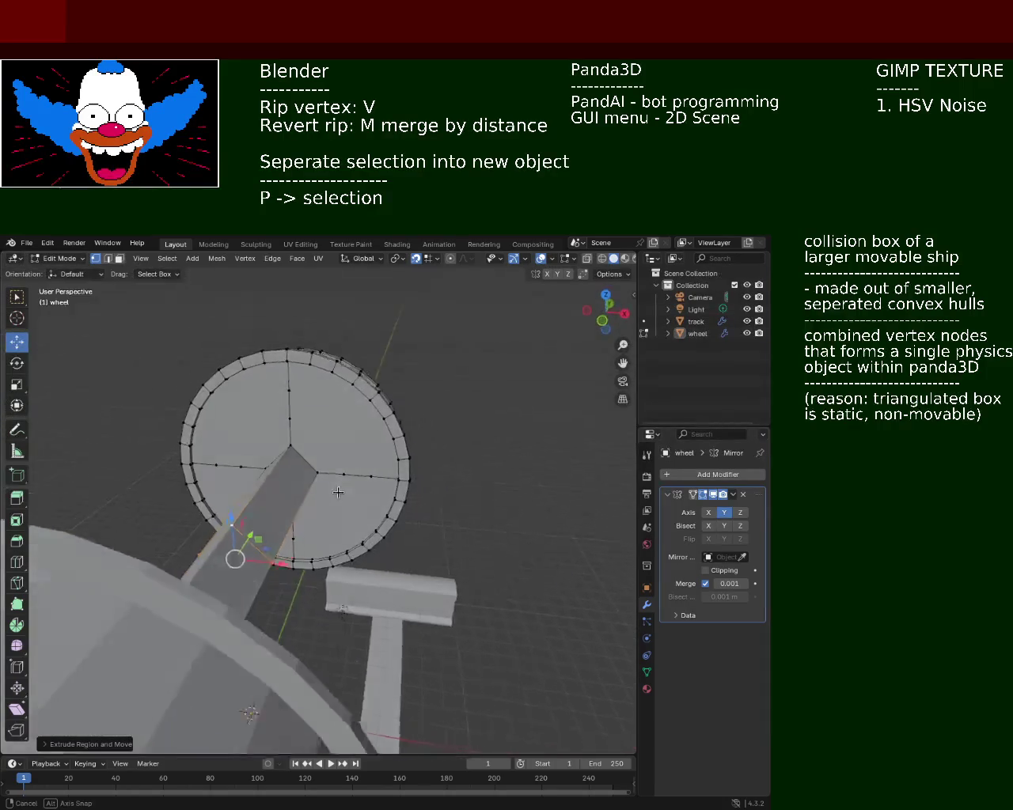
scroll(310, 351, "up", 3)
mouse_move(339, 484)
middle_mouse_down()
mouse_move(310, 351)
mouse_move(322, 422)
middle_mouse_up()
scroll(310, 352, "up", 3)
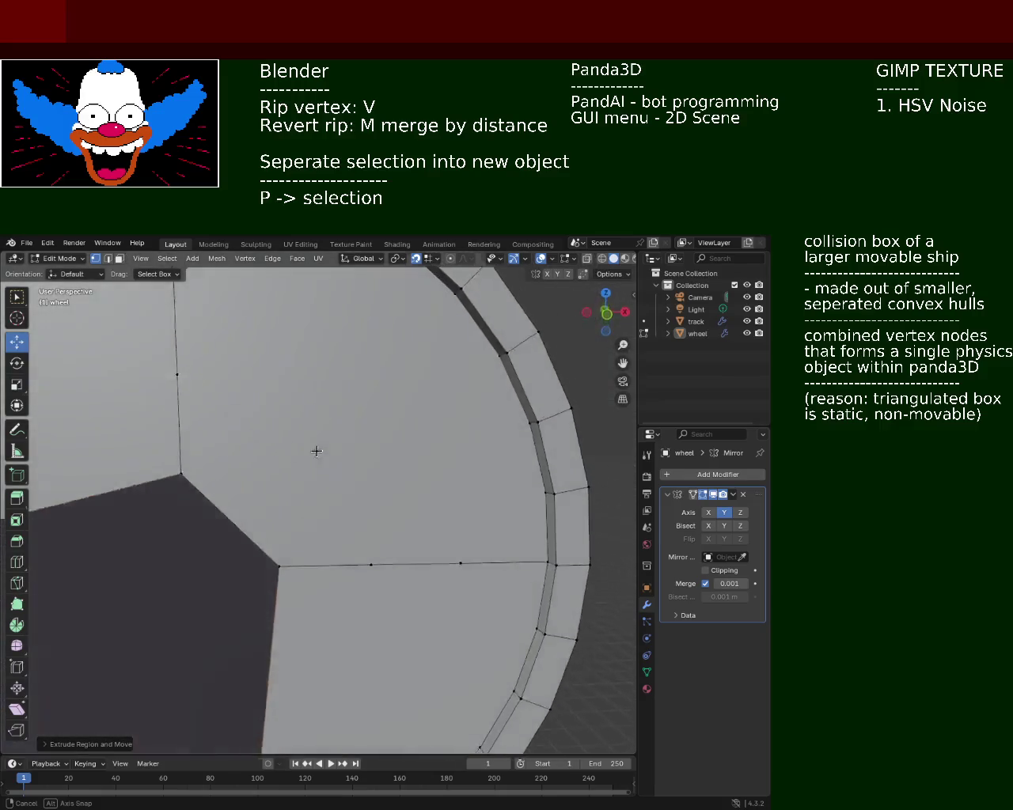
scroll(323, 423, "down", 2)
middle_click_drag(298, 472, 266, 489)
scroll(266, 490, "down", 2)
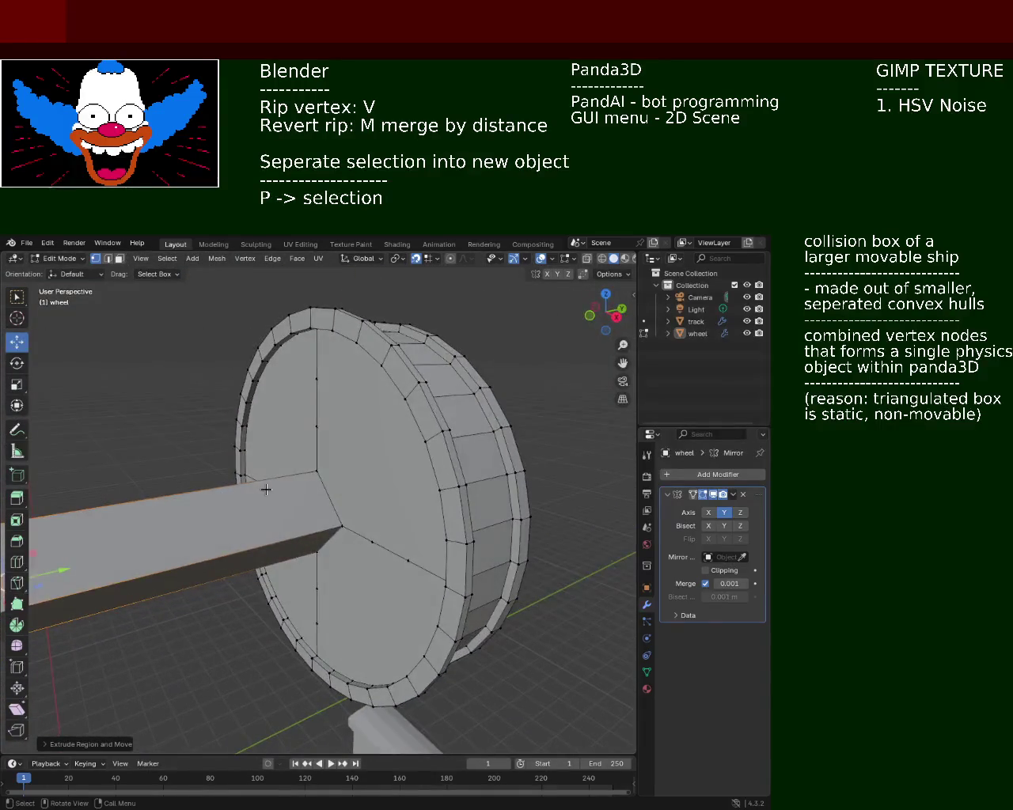
middle_click_drag(271, 482, 317, 448)
key("ctrl+z")
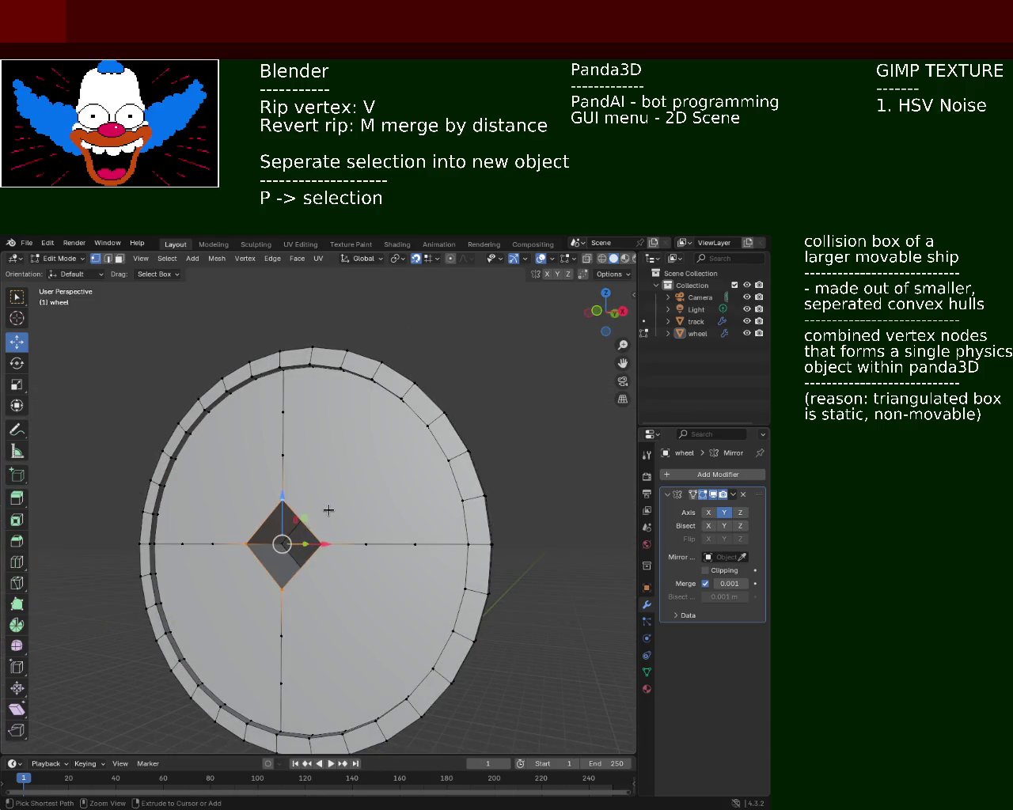
key("ctrl+z")
key("ctrl+z")
key("ctrl+z")
key("ctrl+z")
key("ctrl+z")
key("ctrl+z")
key("ctrl+z")
key("ctrl+z")
key("ctrl+z")
key("ctrl+z")
key("ctrl+z")
key("ctrl+z")
key("ctrl+z")
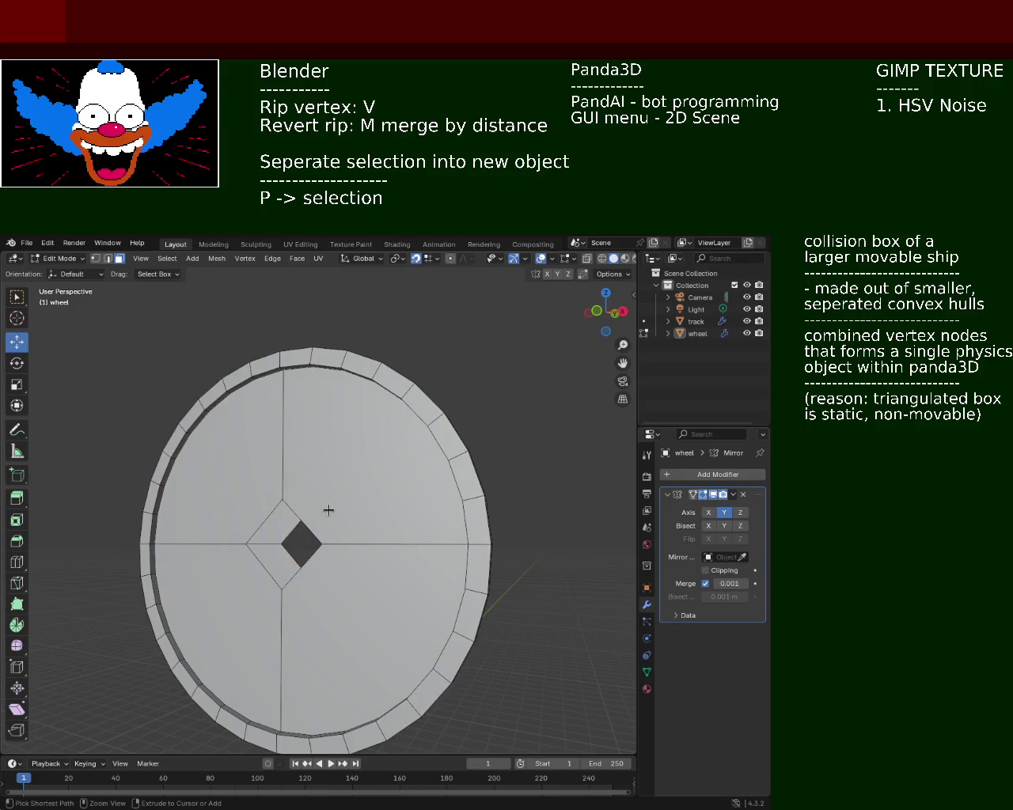
mouse_move(328, 510)
middle_mouse_down()
mouse_move(278, 495)
mouse_move(294, 527)
middle_mouse_up()
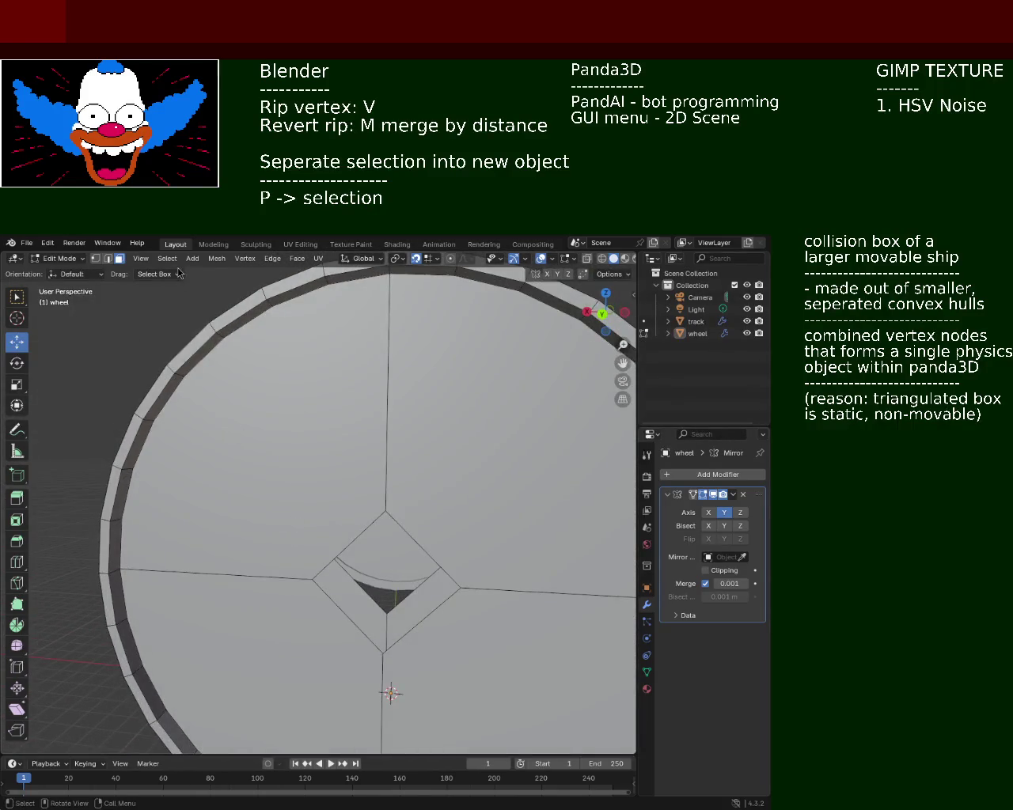
left_click(109, 258)
- In vertex select mode, select the diamond hole's top, left, bottom and right corners
left_click(95, 258)
left_click(385, 510)
left_click(307, 578, "shift")
left_click(383, 652, "shift")
left_click(460, 587, "shift")
- Re-examine the diamond corners from a near-front view, ending with only the bottom corner selected
mouse_move(231, 490)
middle_mouse_down()
mouse_move(471, 483)
mouse_move(261, 516)
mouse_move(374, 486)
mouse_move(340, 521)
middle_mouse_up()
left_click(276, 490)
left_click(275, 581, "shift")
left_click(222, 532, "shift")
left_click(234, 553)
left_click(229, 511)
left_click(236, 591, "shift")
left_click(237, 591)
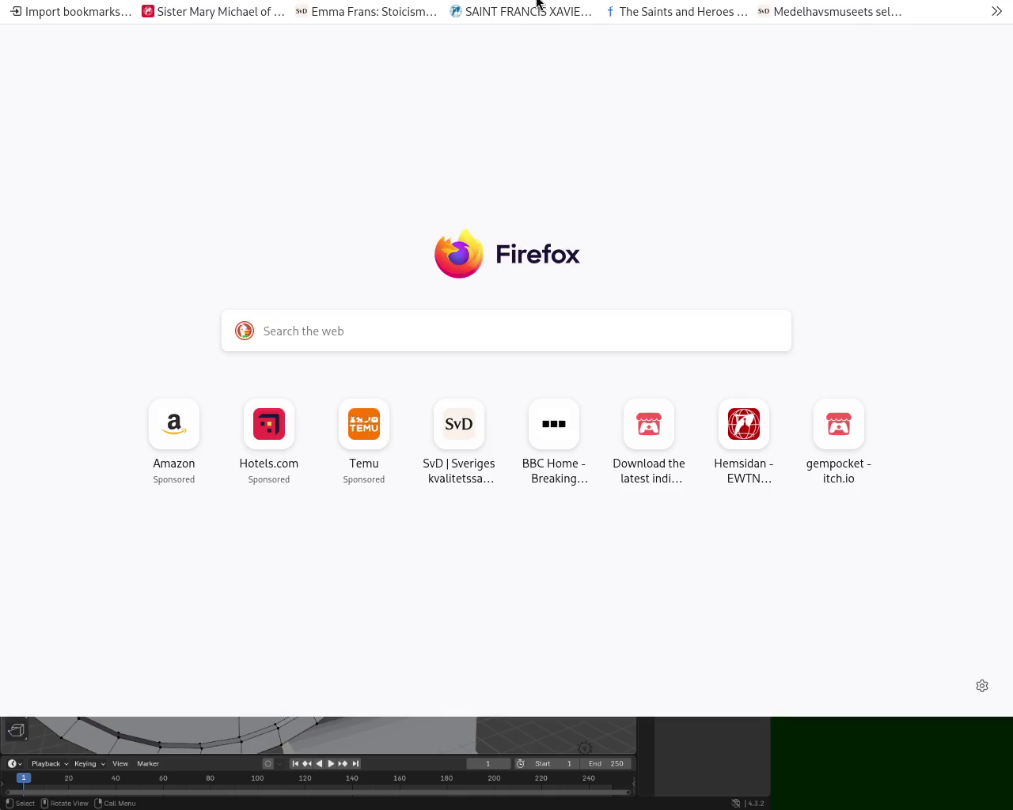
- Search the web for 'goat and the sheep' and open the Bible Gateway Matthew 25:31-46 result
key("ctrl+l")
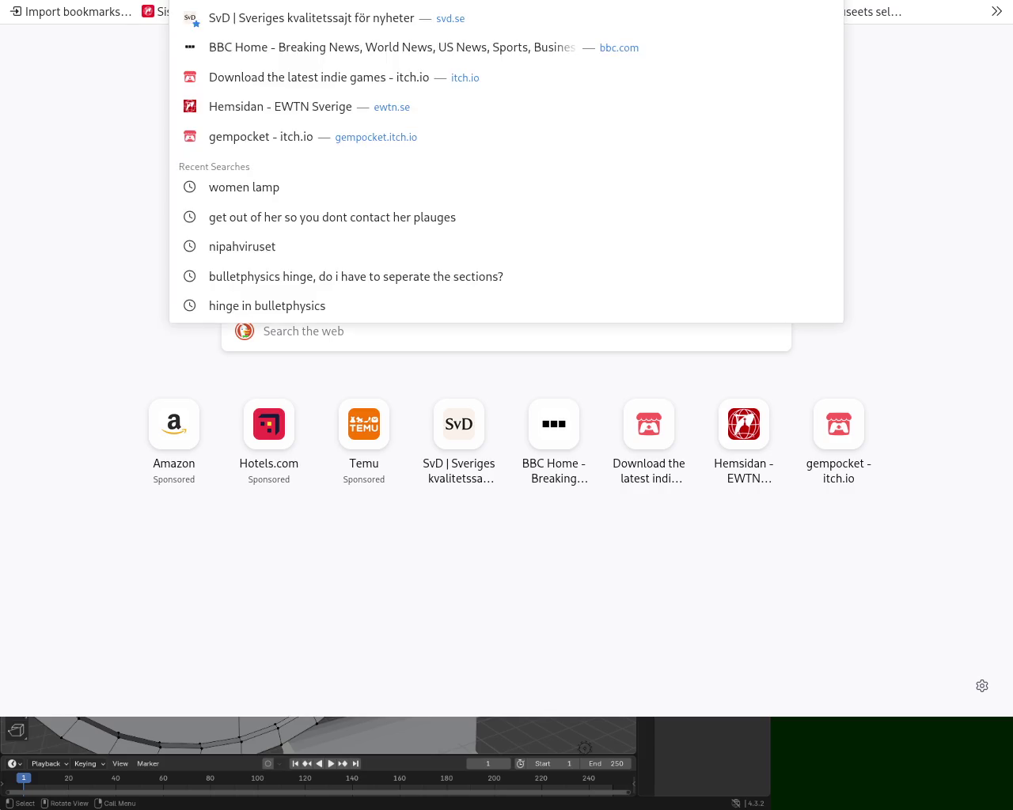
type("goat and the shee")
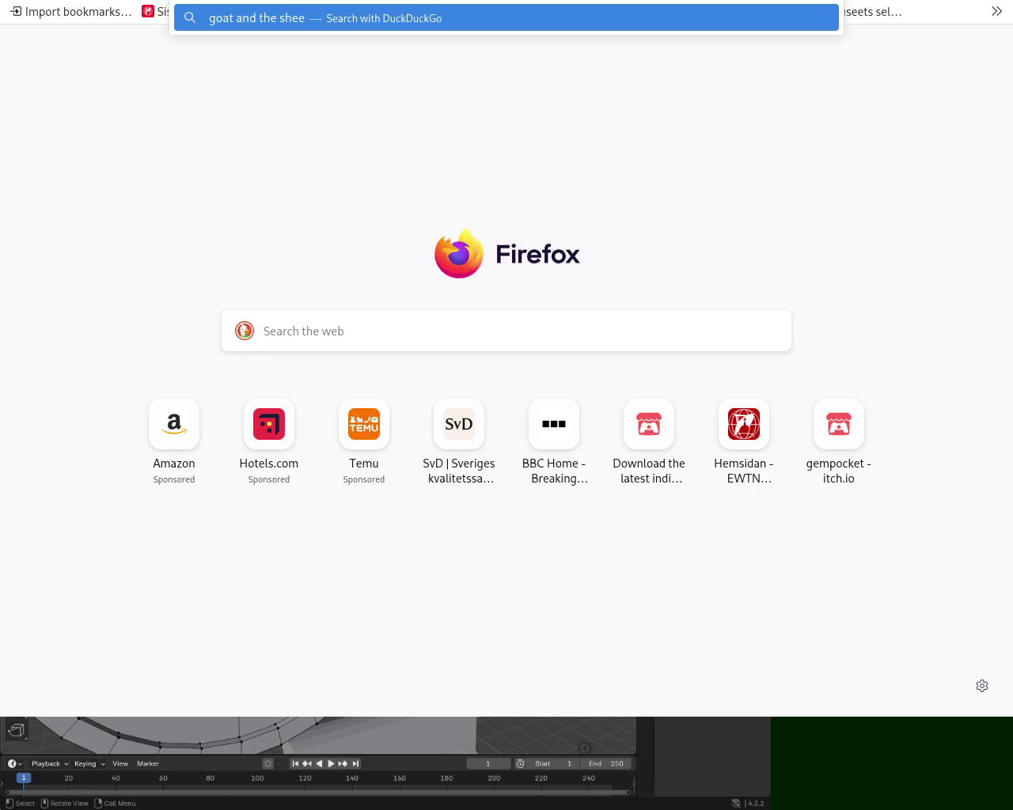
key("Return")
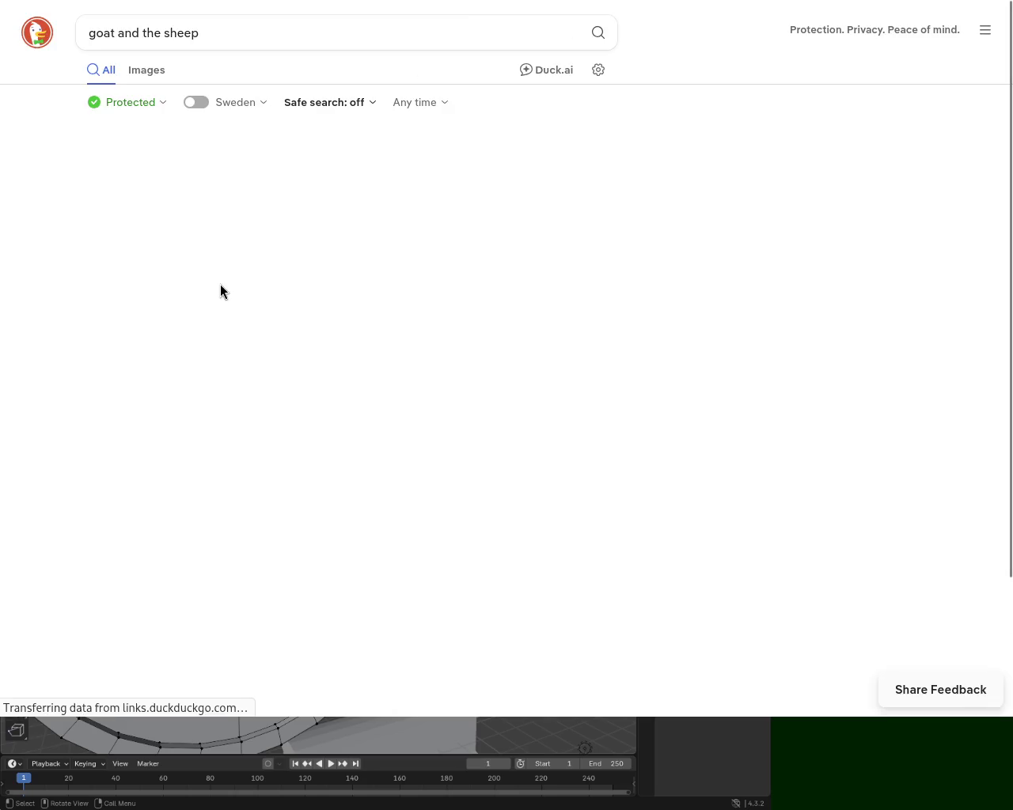
left_click(159, 429)
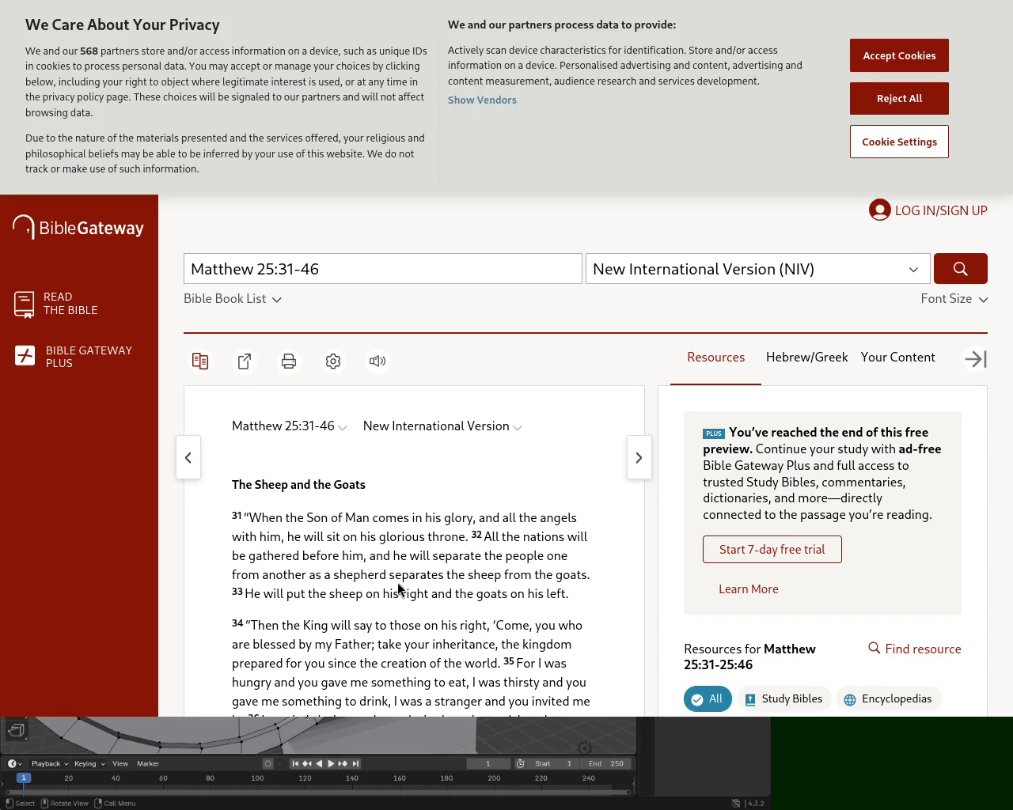
- Select the opening of verse 34, verses 35–36 from 'I was', and the start of verse 37
mouse_move(245, 625)
left_mouse_down()
mouse_move(431, 627)
mouse_move(330, 644)
mouse_move(567, 647)
mouse_move(288, 661)
mouse_move(502, 665)
left_mouse_up()
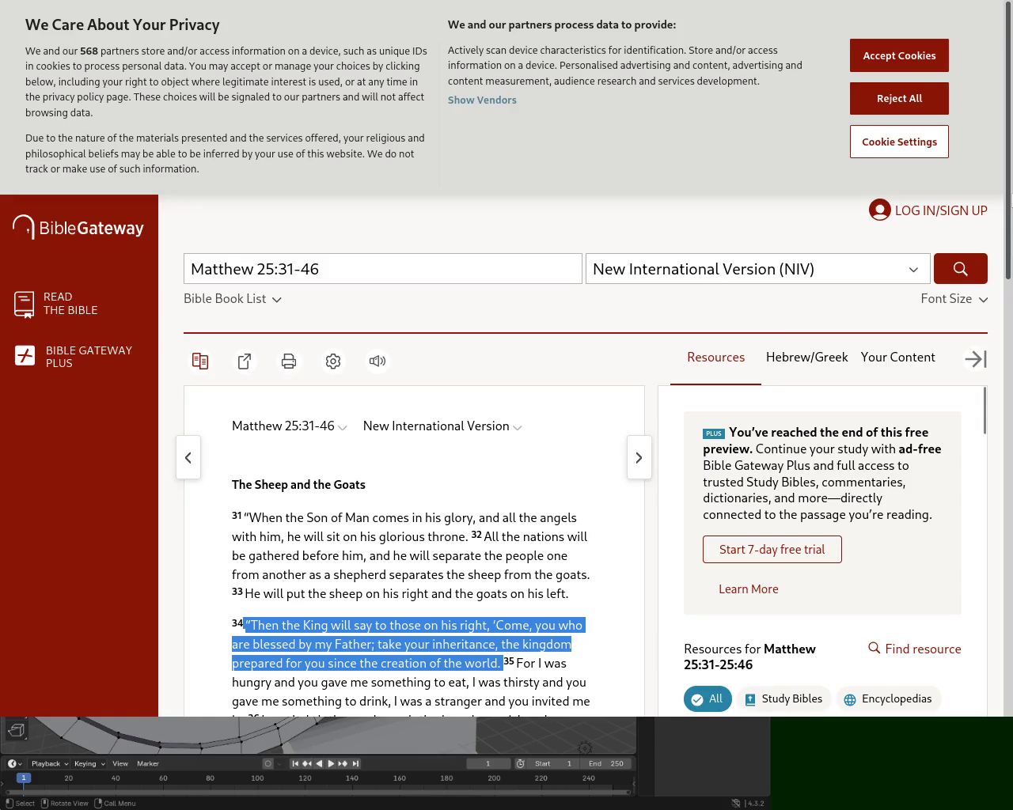
scroll(506, 396, "down", 5)
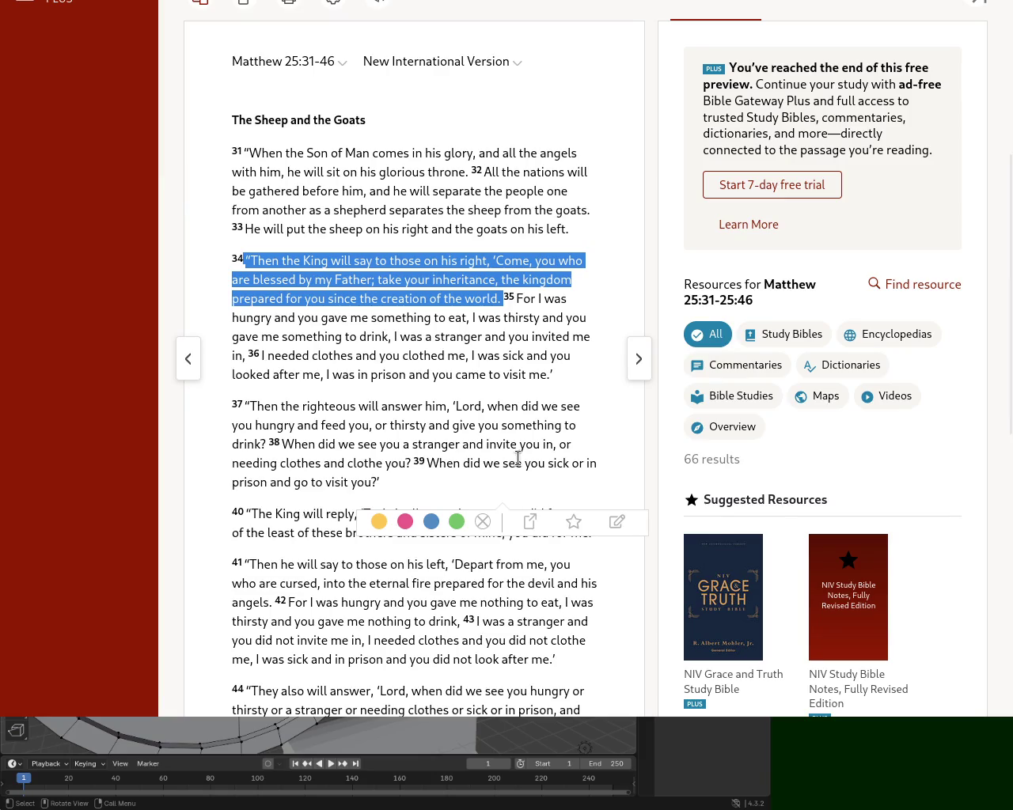
left_click_drag(567, 383, 534, 292)
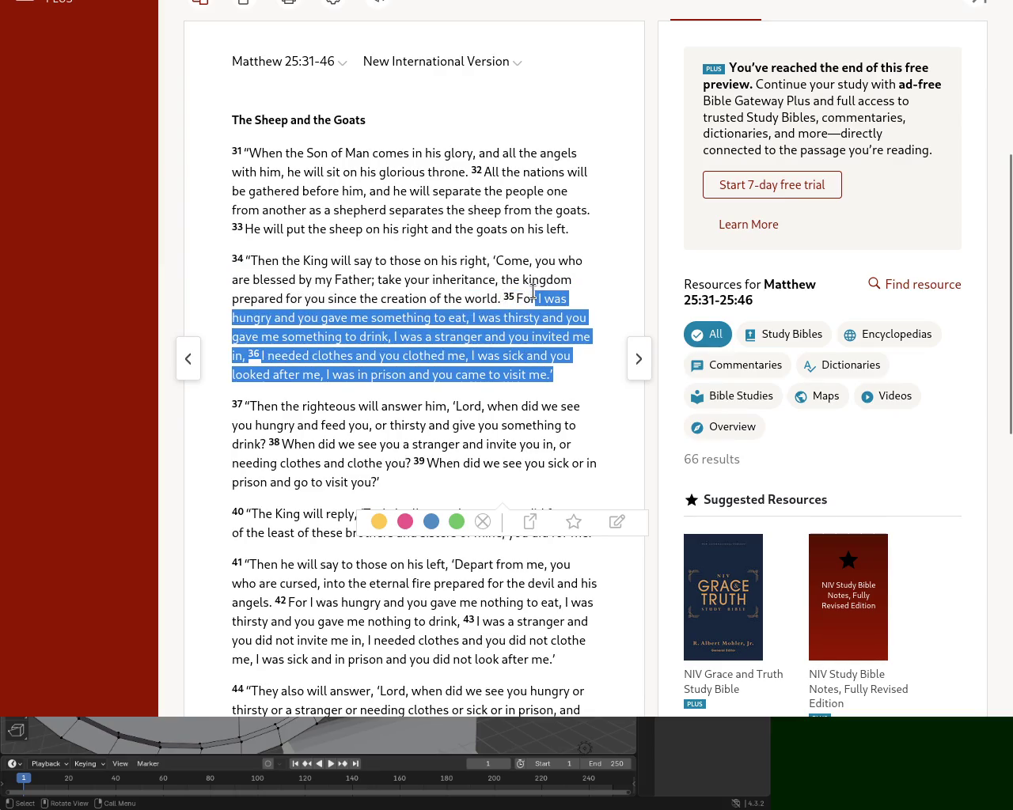
mouse_move(264, 406)
left_mouse_down()
mouse_move(427, 411)
mouse_move(267, 443)
mouse_move(351, 423)
mouse_move(507, 425)
mouse_move(448, 444)
left_mouse_up()
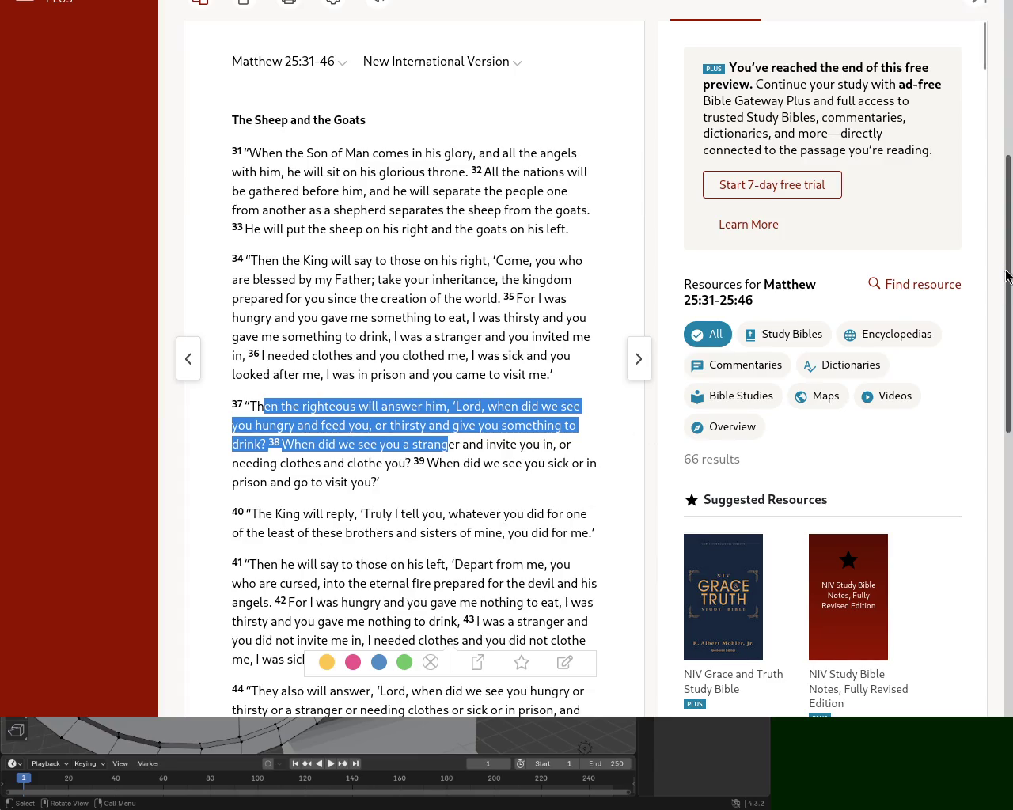
- Scroll further down the passage and select the opening of verse 41
left_click_drag(1007, 275, 1007, 357)
mouse_move(447, 311)
left_mouse_down()
mouse_move(543, 308)
mouse_move(250, 330)
mouse_move(592, 327)
left_mouse_up()
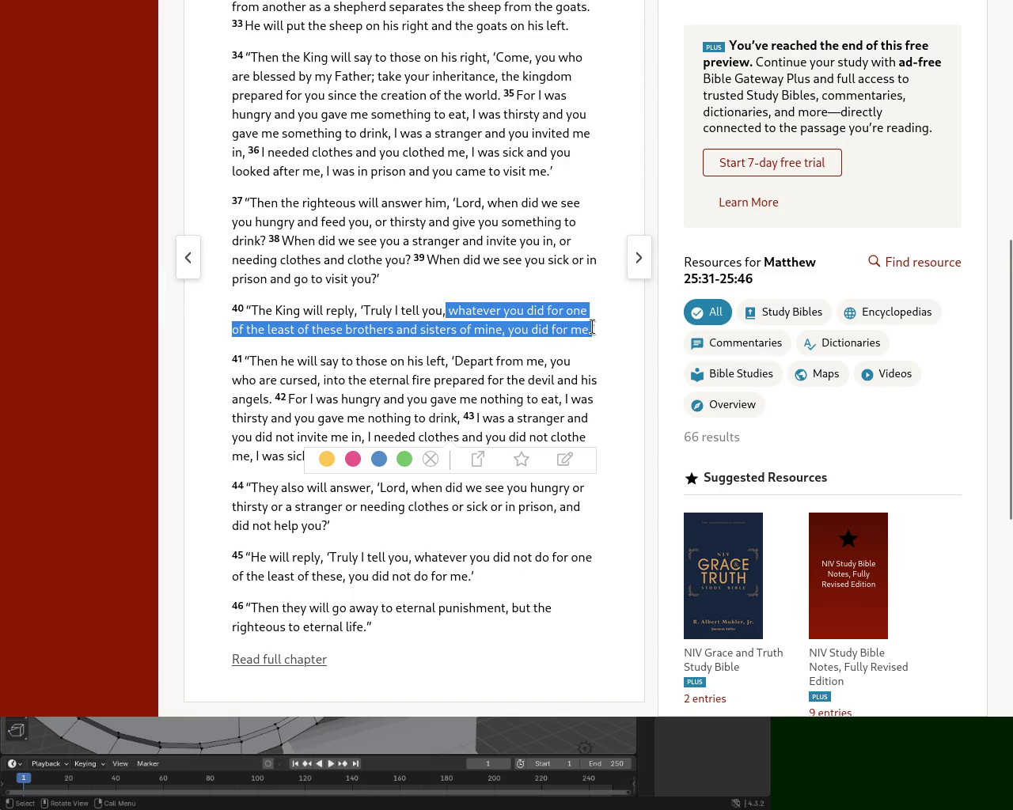
scroll(592, 327, "down", 3)
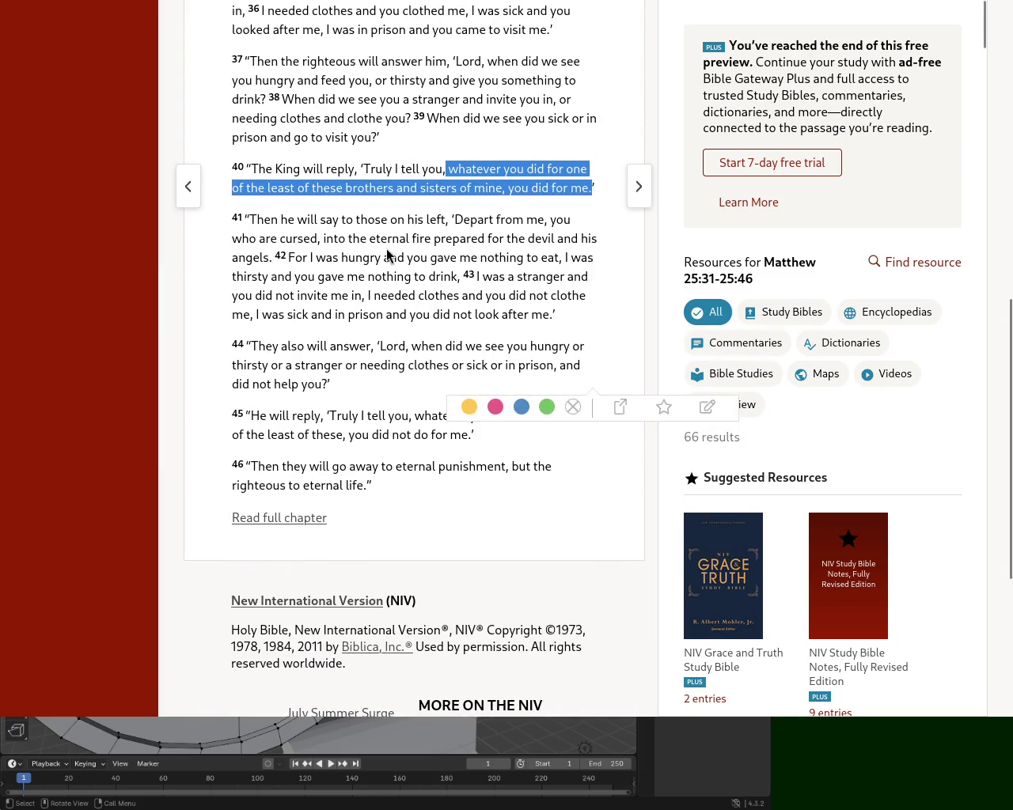
mouse_move(255, 220)
left_mouse_down()
mouse_move(558, 223)
mouse_move(267, 238)
mouse_move(585, 238)
mouse_move(274, 258)
left_mouse_up()
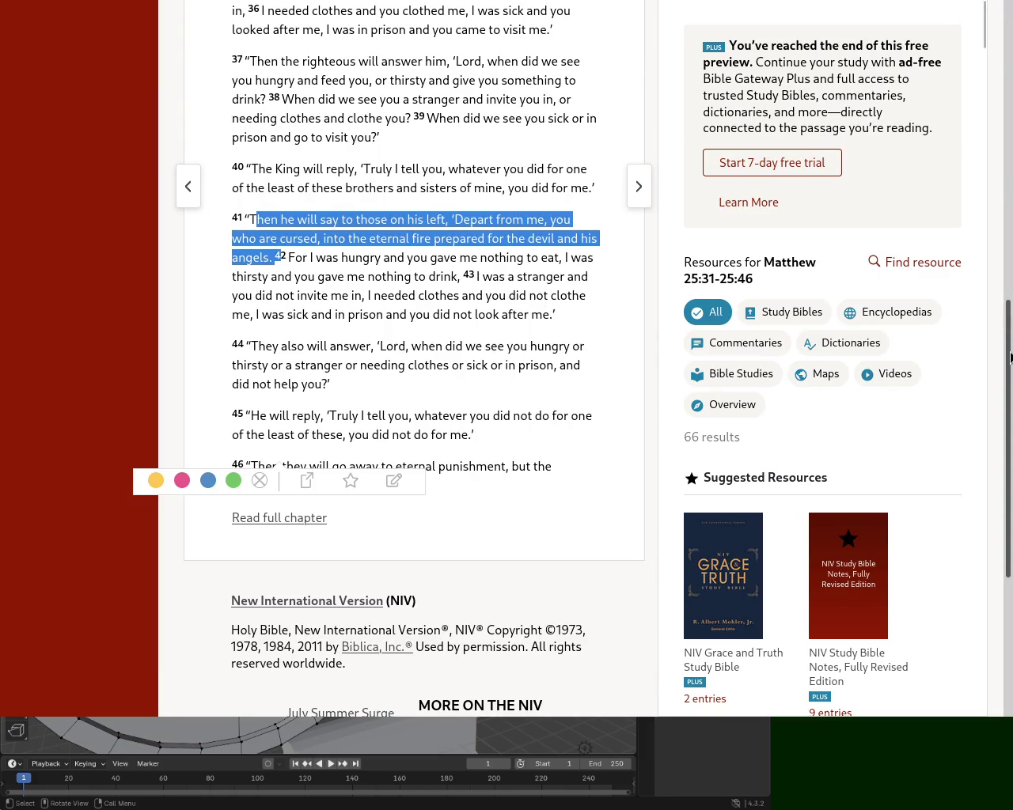
scroll(1008, 348, "up", 3)
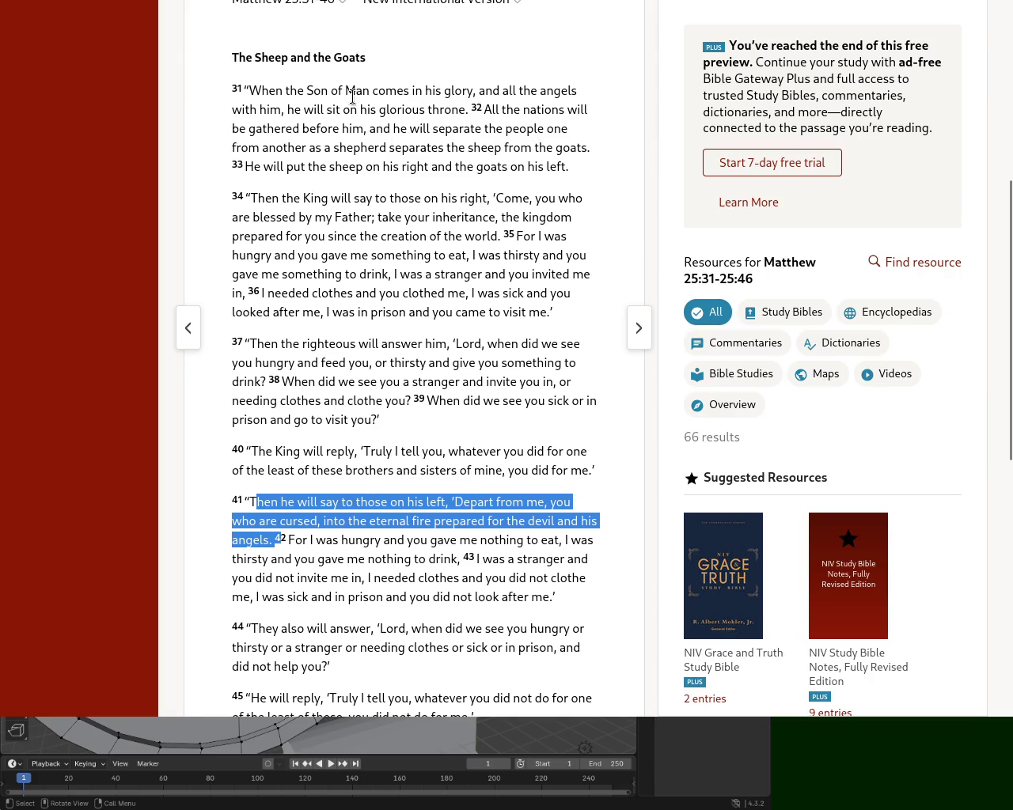
mouse_move(258, 91)
left_mouse_down()
mouse_move(525, 90)
mouse_move(348, 107)
mouse_move(580, 109)
mouse_move(316, 130)
mouse_move(572, 134)
mouse_move(538, 148)
mouse_move(261, 149)
mouse_move(588, 152)
mouse_move(536, 167)
mouse_move(536, 182)
left_mouse_up()
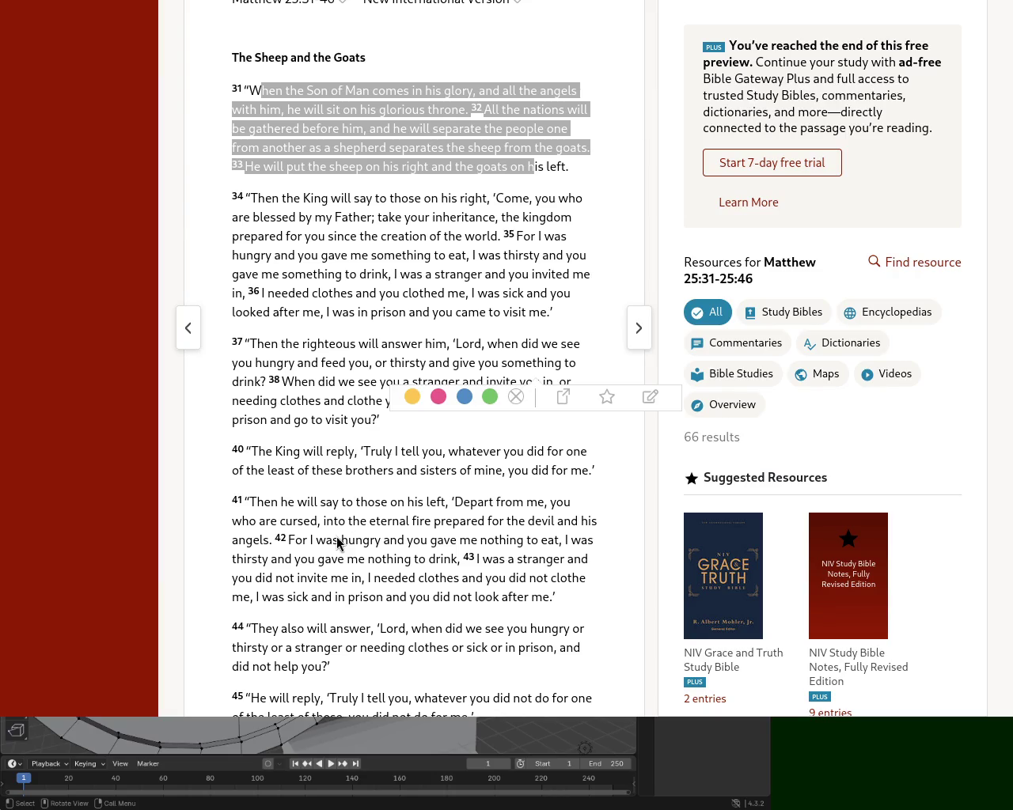
- Select the word 'cursed' at the start of verse 41
mouse_move(257, 506)
left_mouse_down()
mouse_move(479, 506)
mouse_move(313, 524)
left_mouse_up()
double_click(310, 521)
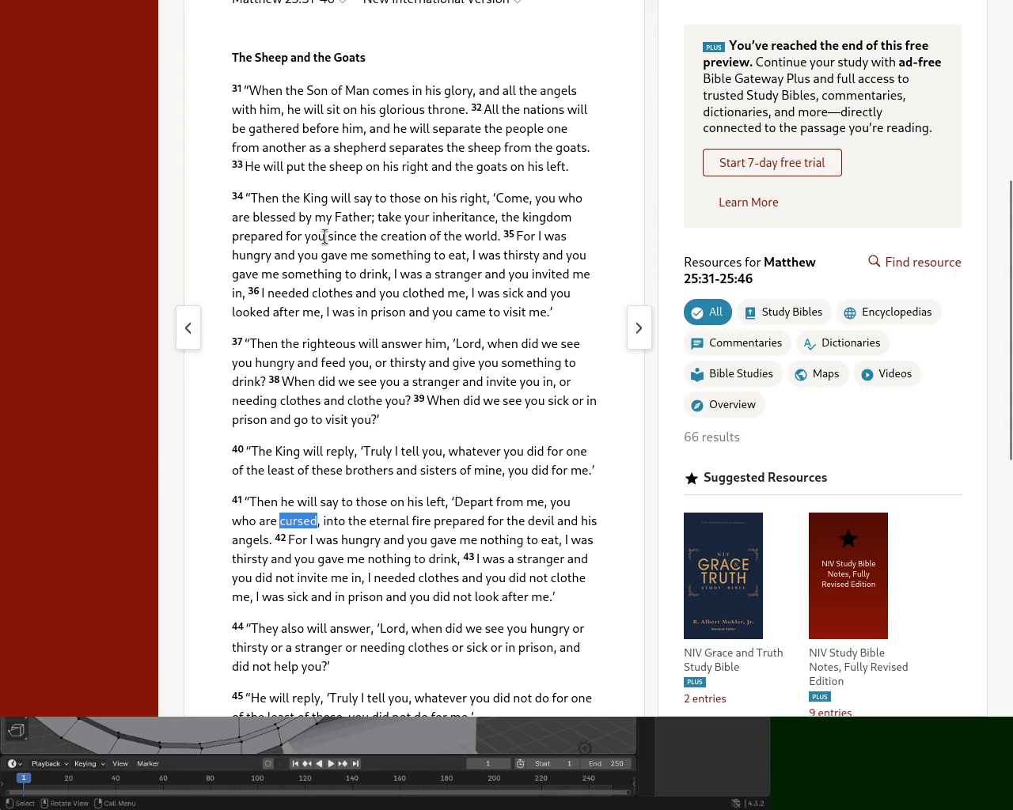
- Select the closing words of verse 34 to show the highlight colour options
left_click_drag(343, 236, 501, 237)
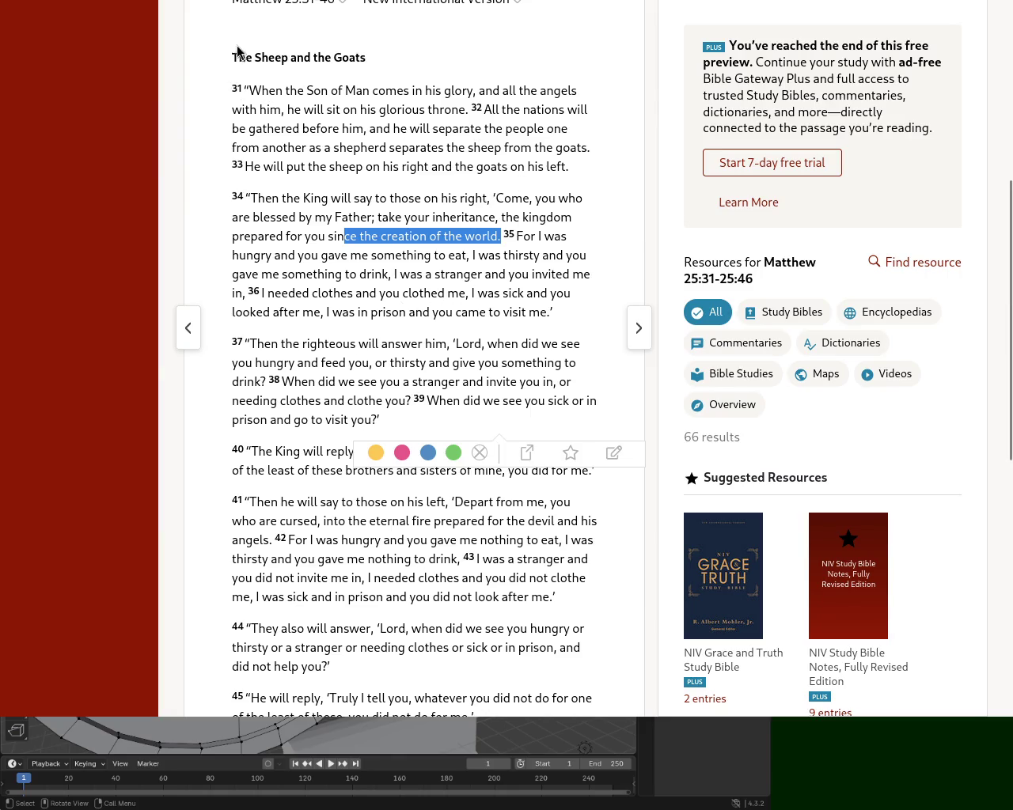
- Select the text from the heading 'The Sheep and the Goats' through verse 33
scroll(238, 51, "up", 3)
scroll(237, 52, "down", 2)
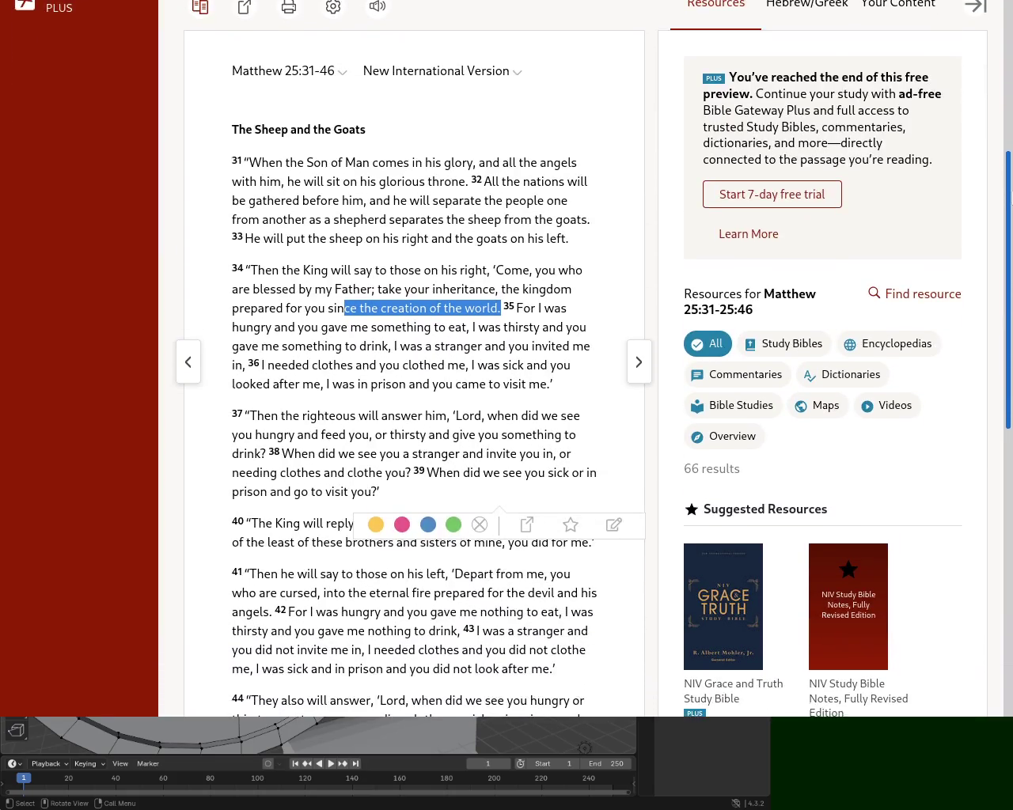
left_click_drag(223, 126, 590, 260)
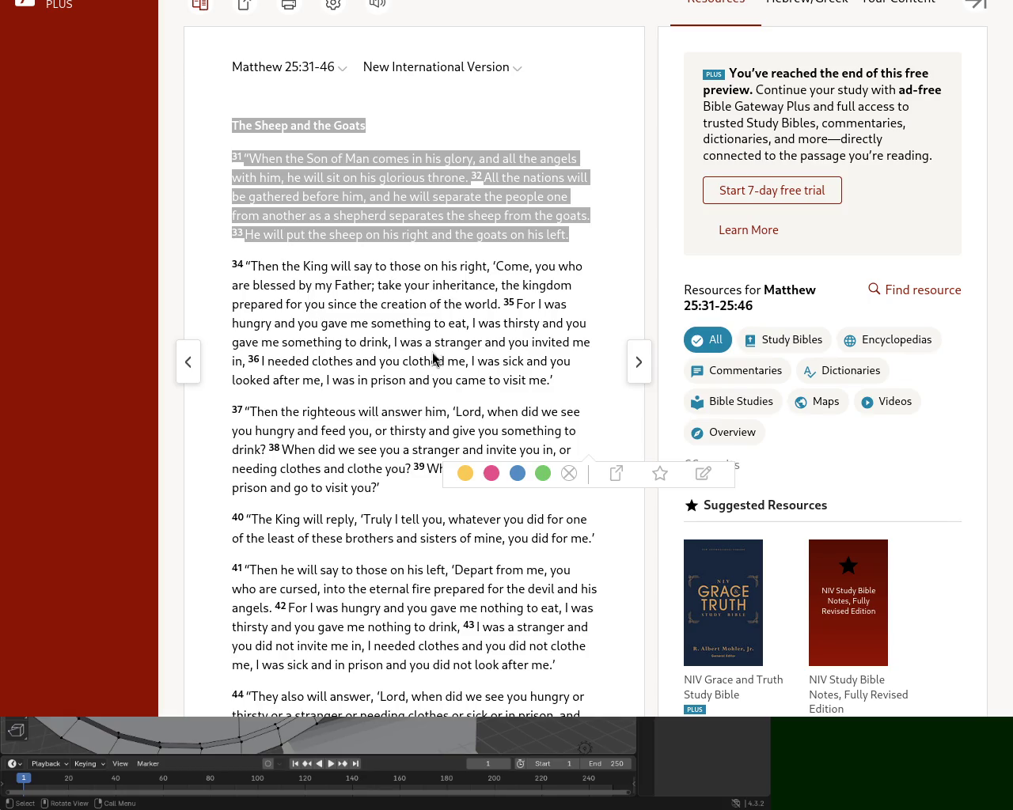
- Clear the text selection in the Matthew 25 passage
left_click(396, 378)
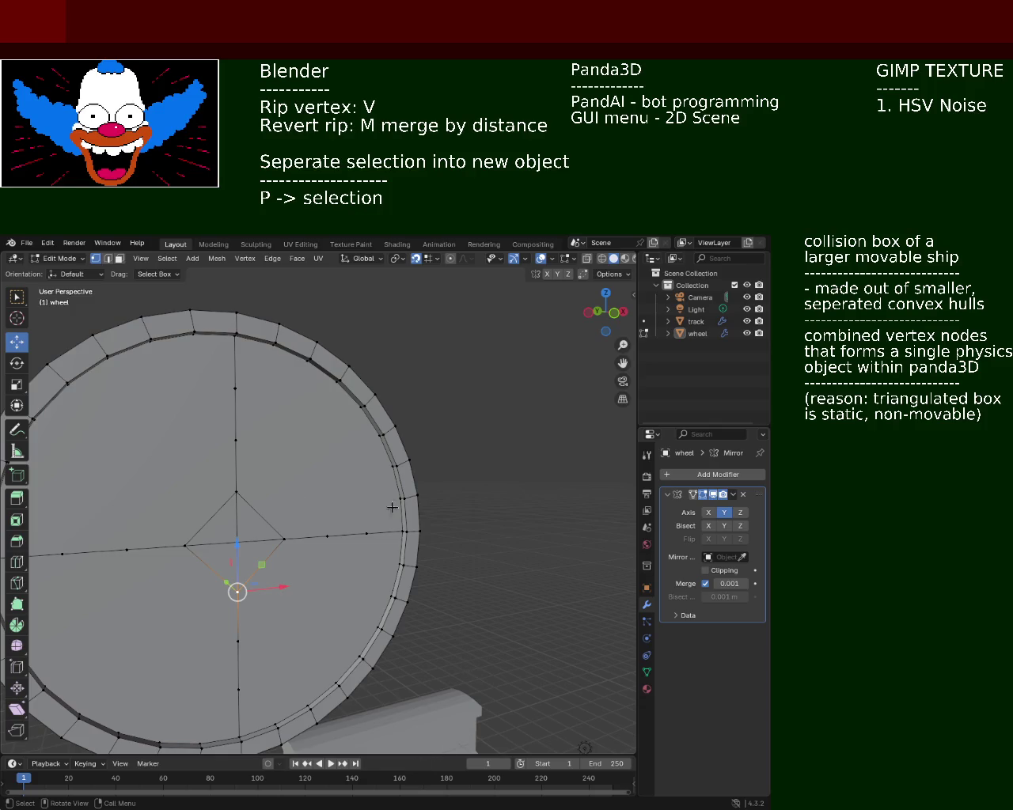
- Orbit to an angled view and box-select the centre diamond vertices and cross edges
mouse_move(393, 466)
middle_mouse_down()
mouse_move(467, 506)
mouse_move(268, 484)
mouse_move(312, 458)
middle_mouse_up()
left_click_drag(285, 433, 425, 670)
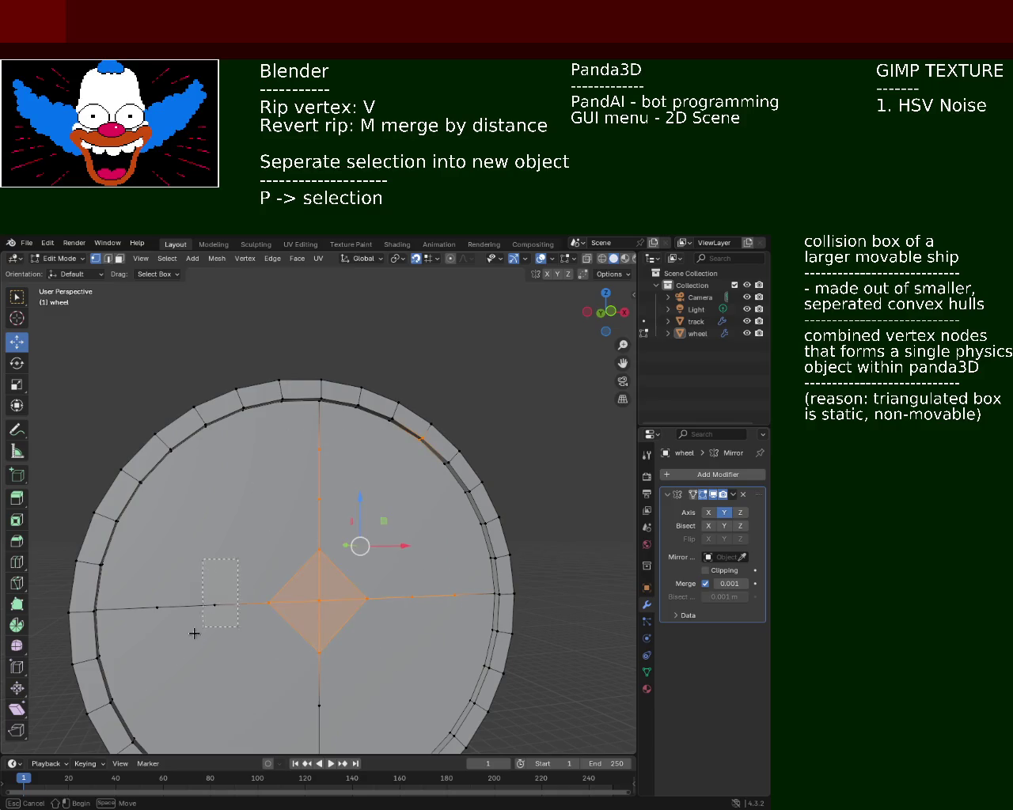
middle_click_drag(275, 664, 263, 547, "shift")
- Dissolve the selected centre vertices, inspect the result, then undo it
left_click_drag(262, 547, 333, 635)
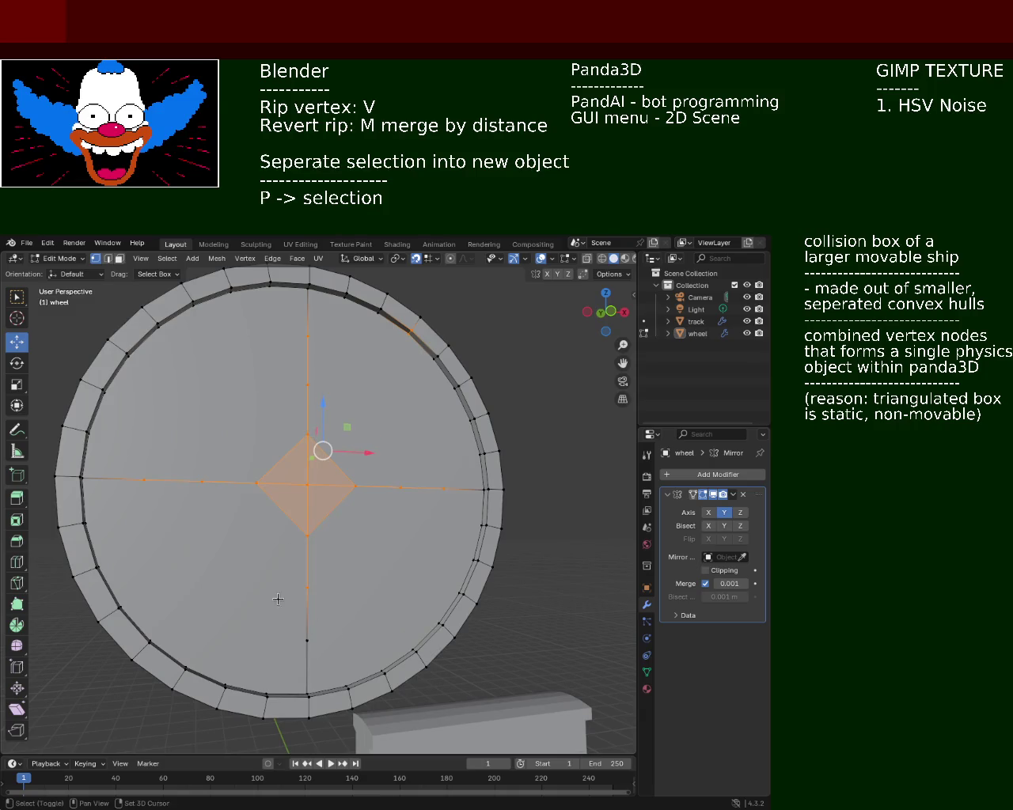
key("x")
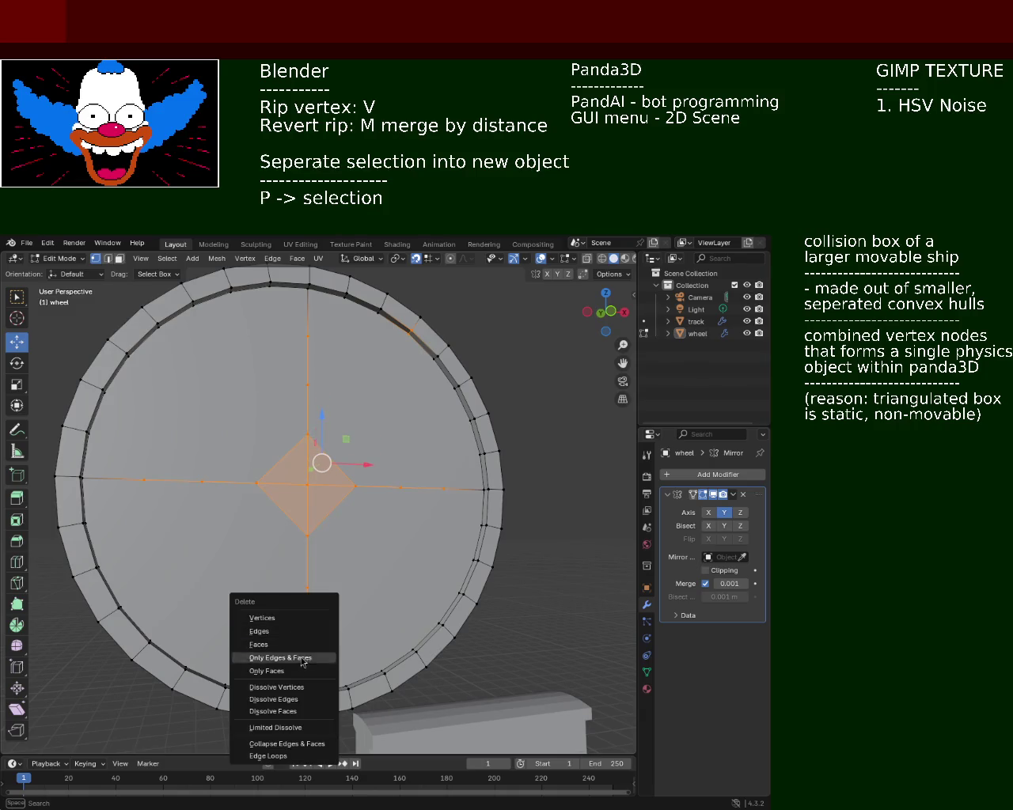
left_click(309, 687)
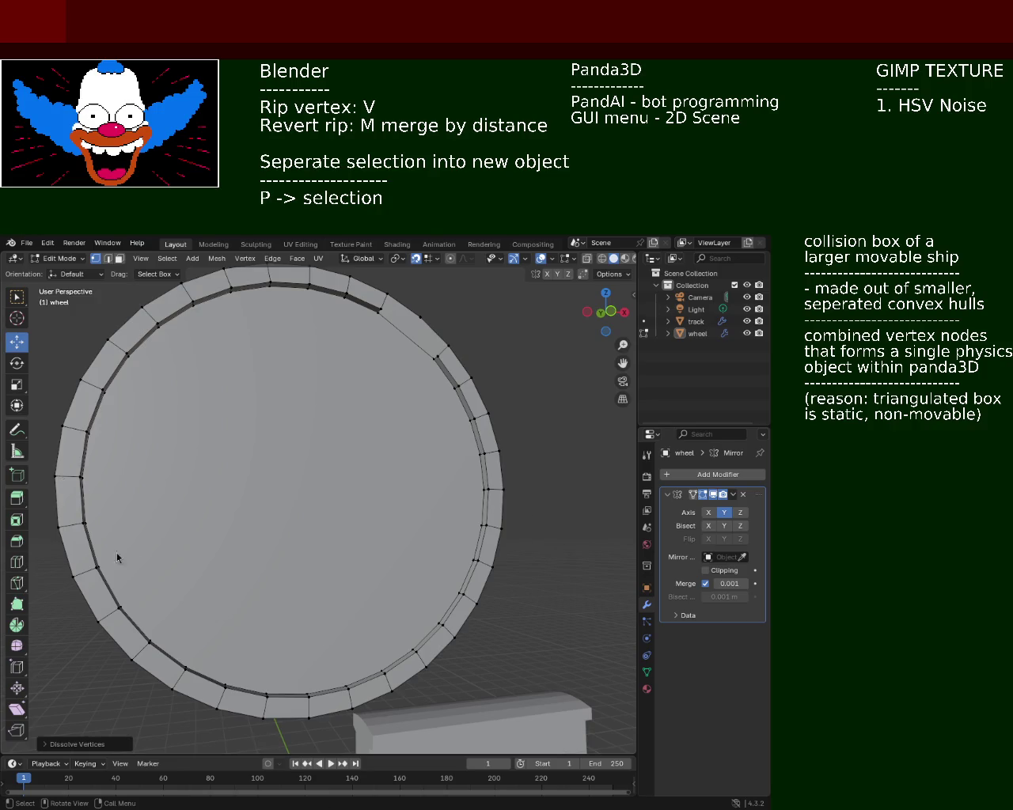
mouse_move(212, 538)
middle_mouse_down()
mouse_move(373, 447)
mouse_move(414, 439)
middle_mouse_up()
key("ctrl+z")
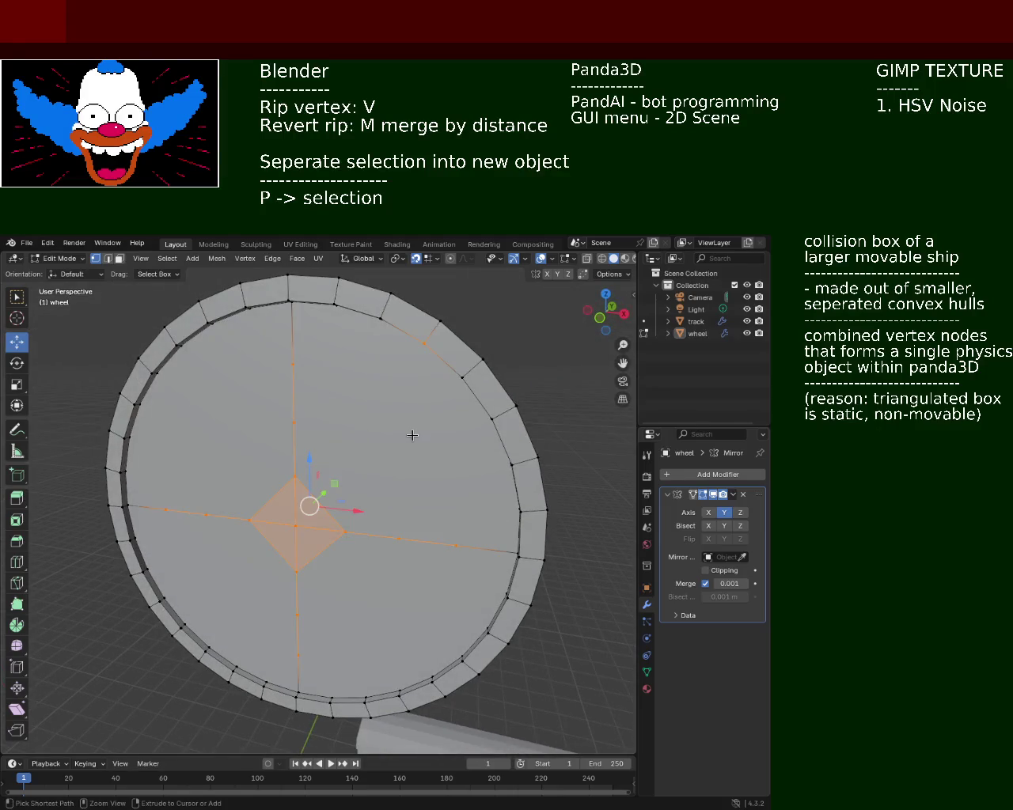
middle_click_drag(424, 383, 422, 384)
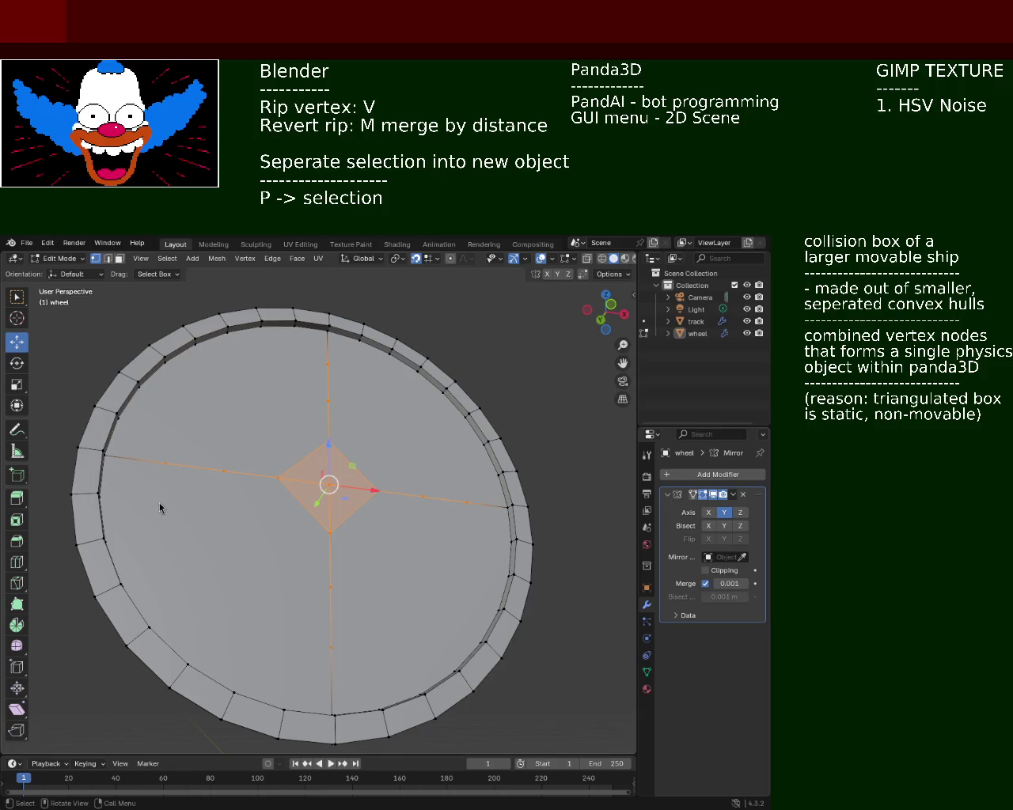
- Try deleting the centre vertices, undo, then dissolve them into one plain face
key("x")
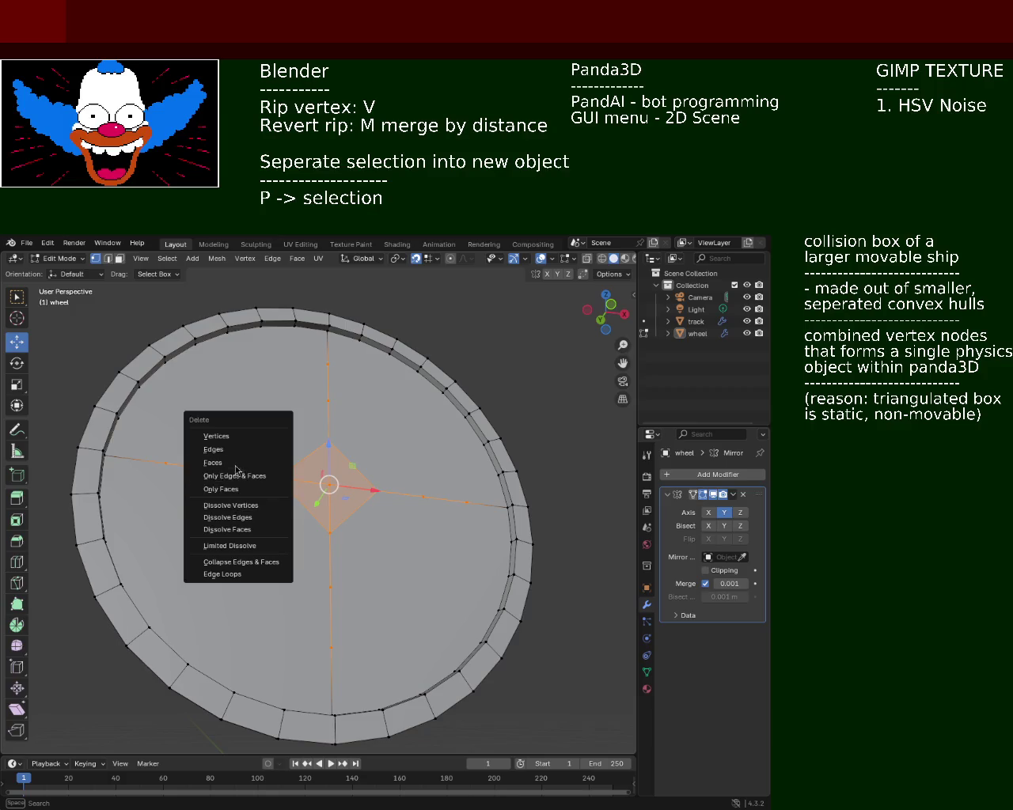
left_click(254, 437)
middle_click_drag(350, 428, 351, 452)
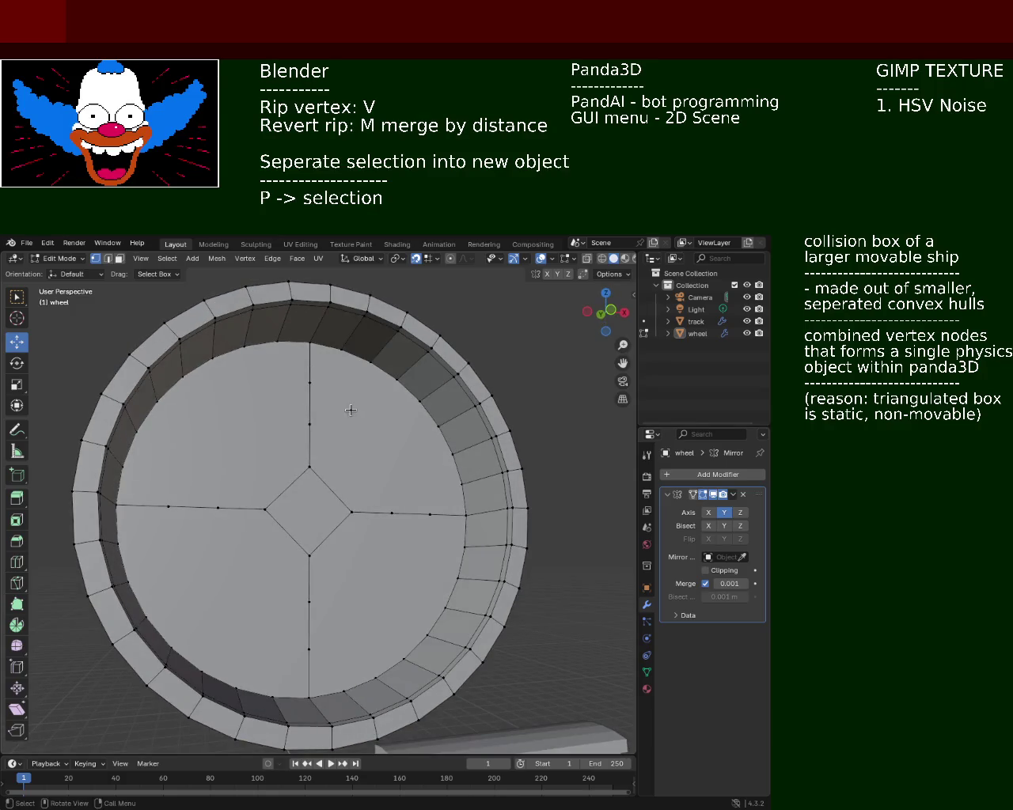
key("ctrl+z")
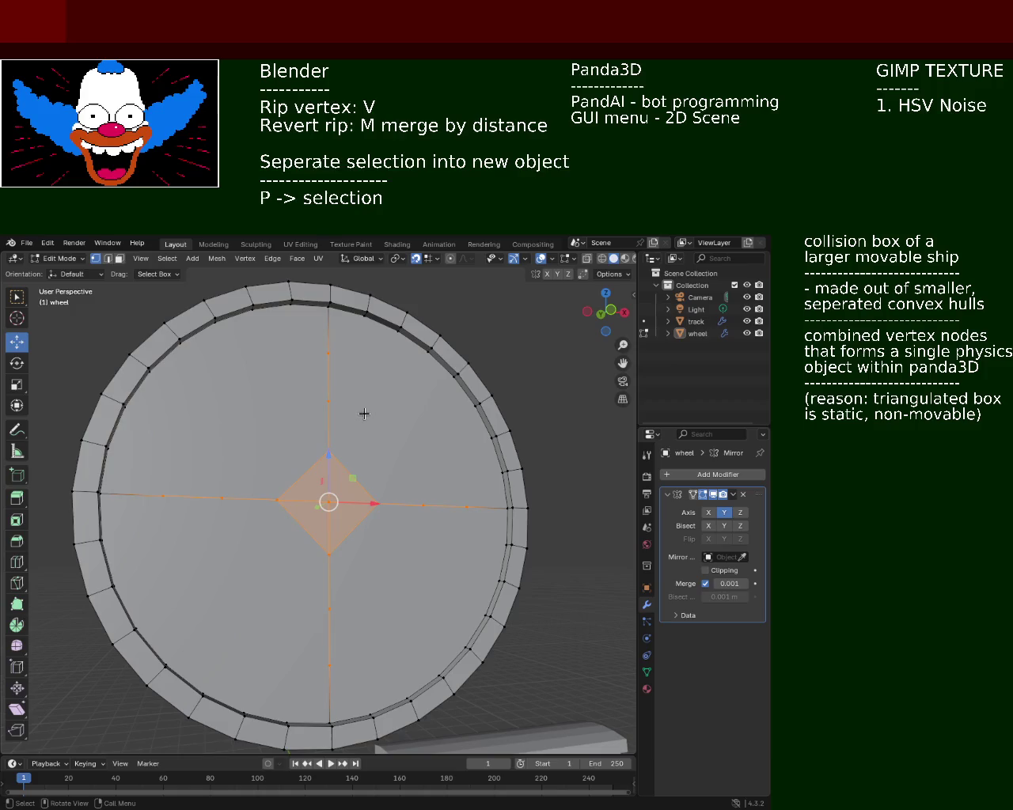
key("x")
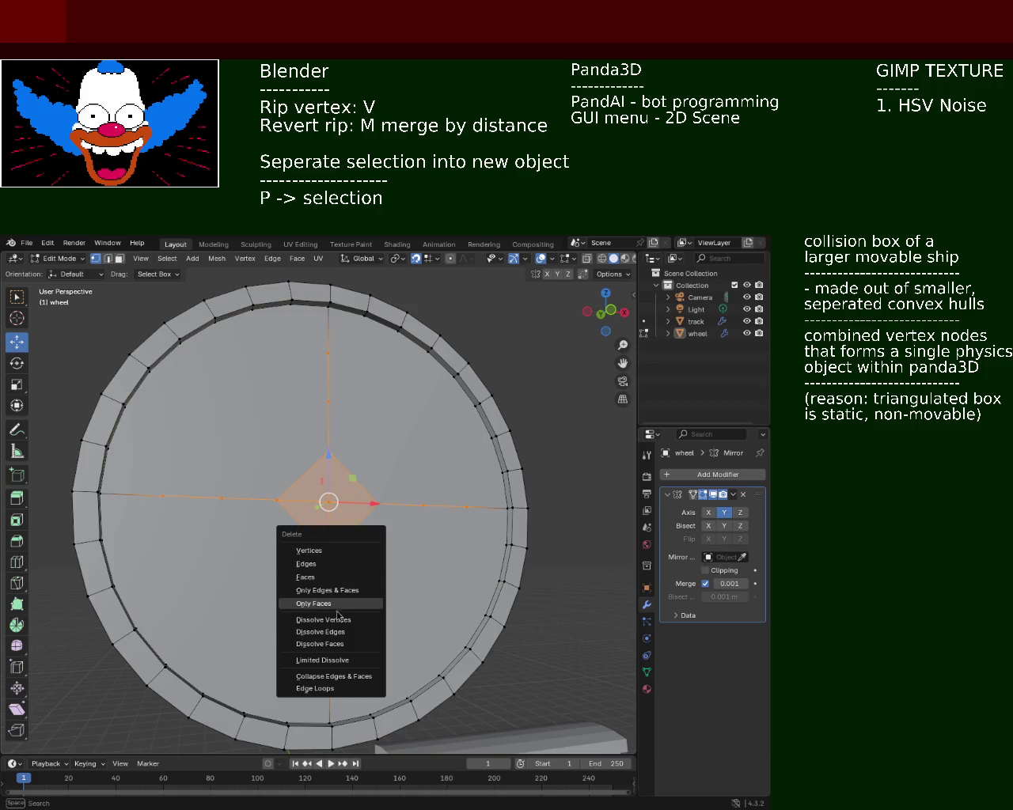
left_click(342, 614)
middle_click_drag(353, 510, 356, 475)
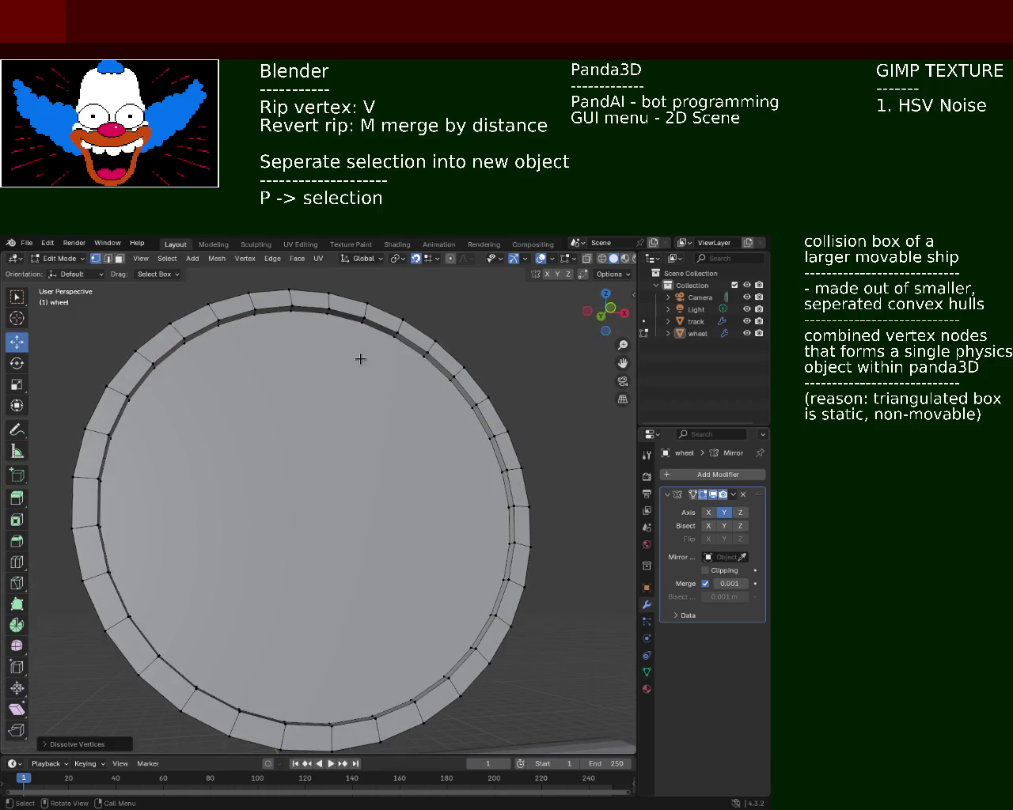
left_click(361, 322, "shift")
- Select inner-rim vertices from the top down the right side to the bottom
left_click(393, 337, "shift")
left_click(424, 356, "shift")
left_click(424, 363, "shift")
left_click(426, 356, "shift")
left_click(455, 396, "shift")
left_click(463, 411, "shift")
left_click(481, 438, "shift")
left_click(503, 476, "shift")
left_click(497, 505, "shift")
left_click(496, 538, "shift")
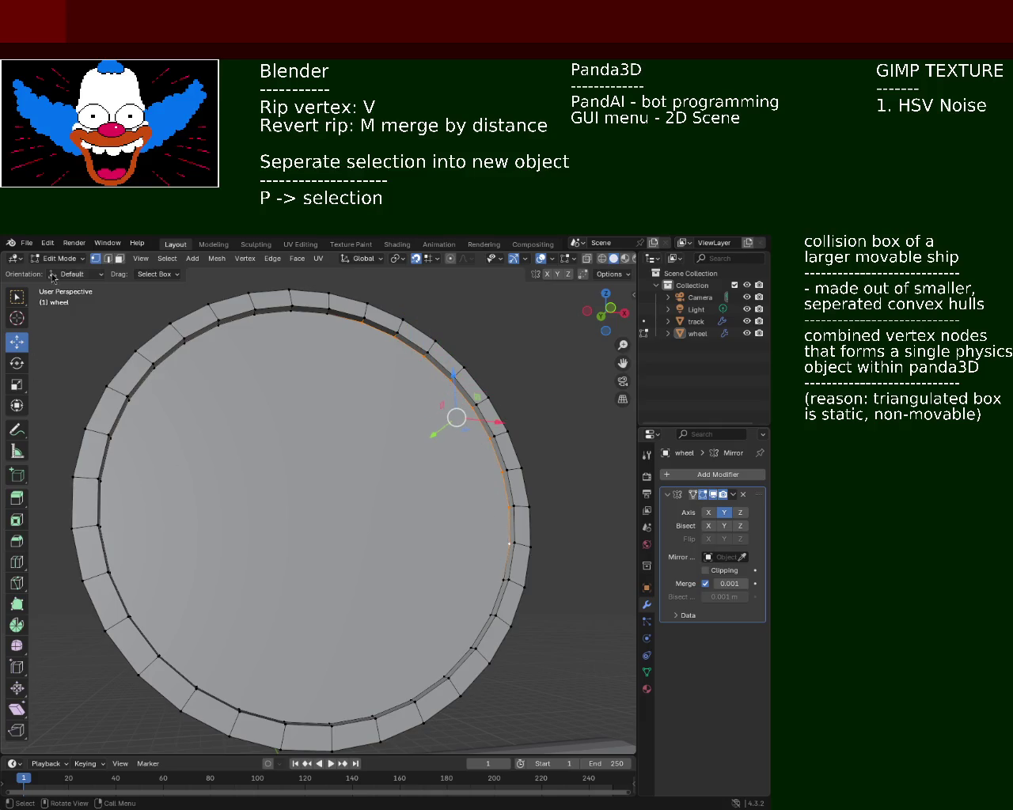
left_click(497, 582, "shift")
left_click(482, 607, "shift")
left_click(468, 645, "shift")
left_click(445, 676, "shift")
left_click(411, 700, "shift")
left_click(367, 711, "shift")
left_click(326, 713, "shift")
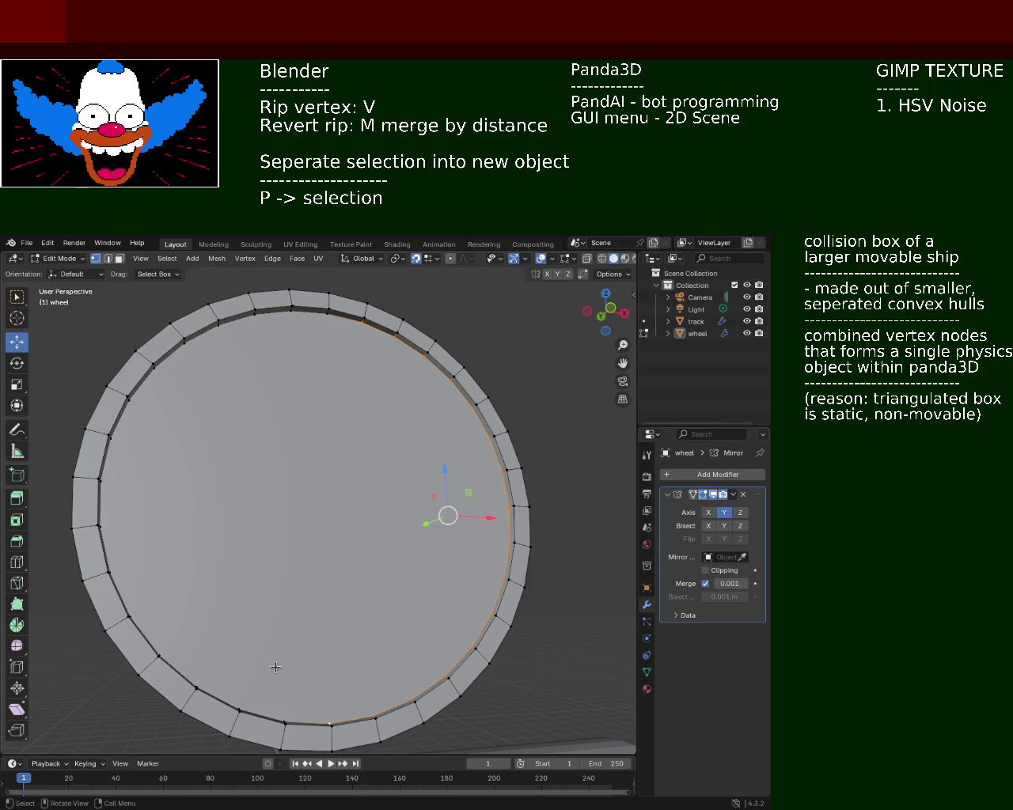
- Continue the inner-rim selection from the lower left up the left side to the top
mouse_move(276, 667)
middle_mouse_down()
mouse_move(300, 592)
mouse_move(280, 689)
middle_mouse_up()
left_click(263, 708)
left_click(237, 706)
left_click(194, 669, "shift")
left_click(176, 635, "shift")
left_click(150, 605, "shift")
left_click(138, 540, "shift")
left_click(136, 522, "shift")
left_click(137, 495, "shift")
left_click(141, 467, "shift")
left_click(152, 447, "shift")
left_click(174, 412, "shift")
left_click(193, 381, "shift")
left_click(216, 358, "shift")
left_click(255, 337, "shift")
left_click(282, 325, "shift")
left_click(299, 318, "shift")
left_click(337, 316, "shift")
- Finish the ring down the right side and along the bottom, closing the inner loop
left_click(371, 320, "shift")
left_click(397, 335, "shift")
left_click(434, 366, "shift")
left_click(472, 391, "shift")
left_click(491, 441, "shift")
left_click(485, 413, "shift")
left_click(503, 491, "shift")
middle_click_drag(486, 524, 520, 537)
left_click(488, 551, "shift")
left_click(495, 571, "shift")
left_click(463, 616, "shift")
left_click(443, 645, "shift")
left_click(423, 665, "shift")
left_click(399, 679, "shift")
left_click(364, 696, "shift")
left_click(318, 702, "shift")
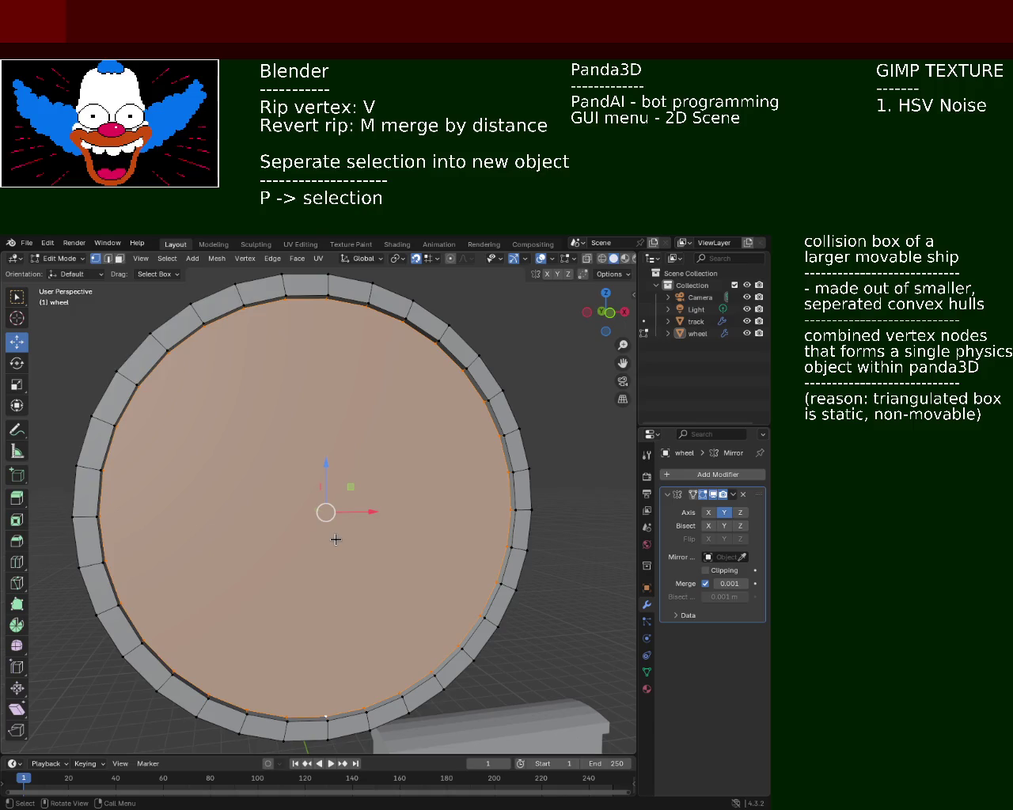
- Extrude the wheel face in place and scale the new inner ring to 0.1, forming spokes to the rim
key("e")
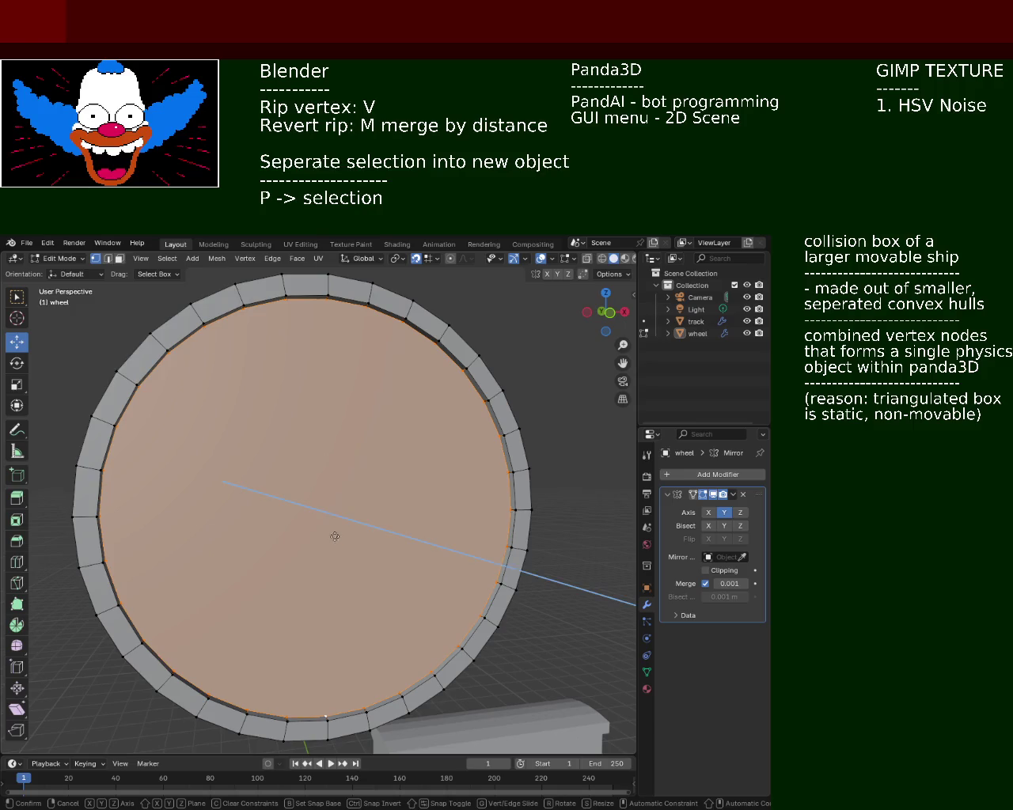
right_click(330, 527)
key("s")
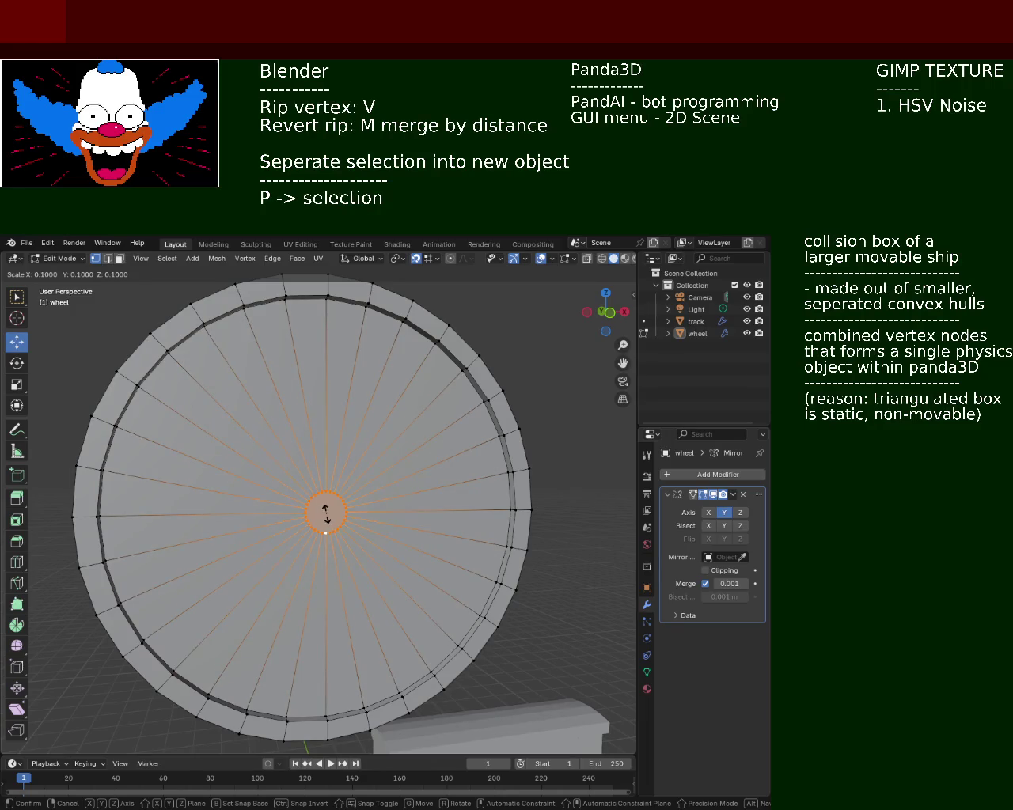
left_click(328, 516)
mouse_move(328, 516)
middle_mouse_down()
mouse_move(269, 486)
mouse_move(425, 499)
middle_mouse_up()
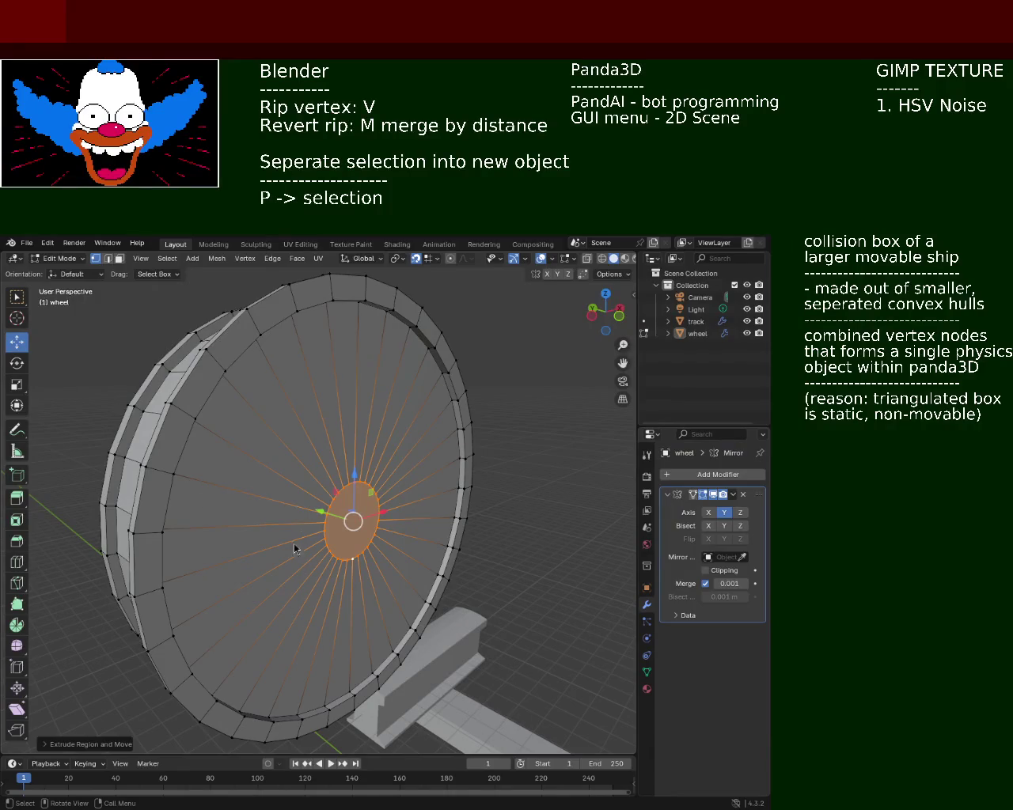
mouse_move(203, 488)
middle_mouse_down()
mouse_move(355, 506)
mouse_move(414, 489)
middle_mouse_up()
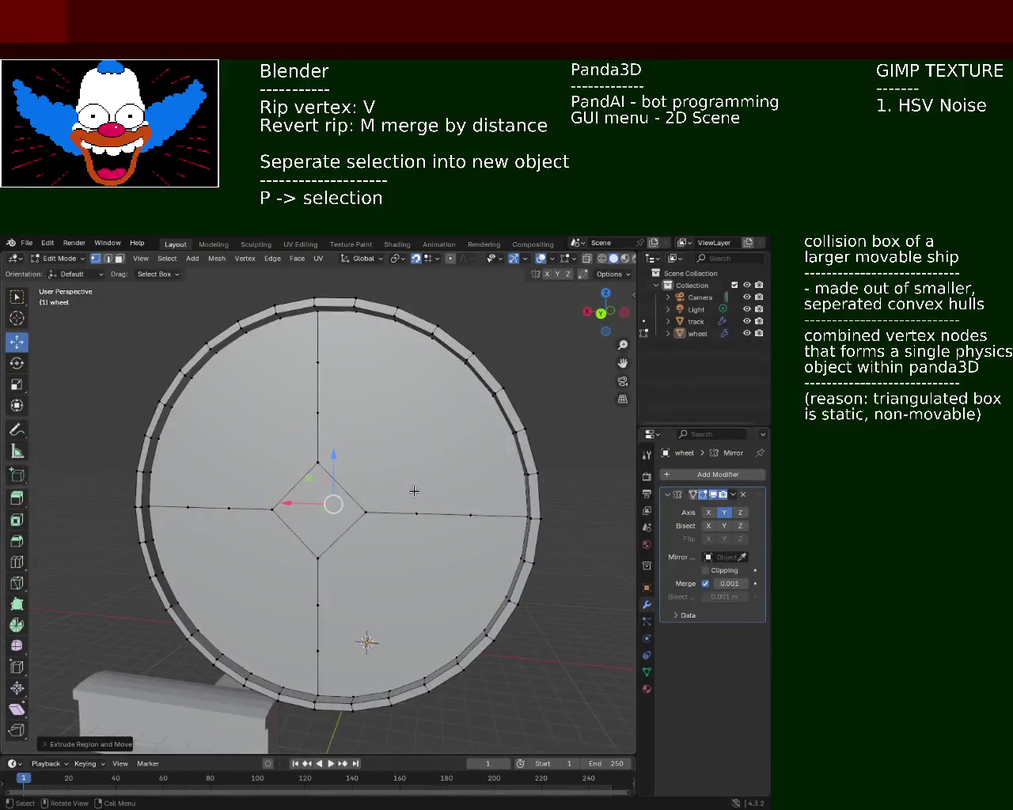
- Box-select the centre diamond and cross edges on the other face, then dissolve their vertices
key("b")
left_click_drag(305, 396, 396, 560)
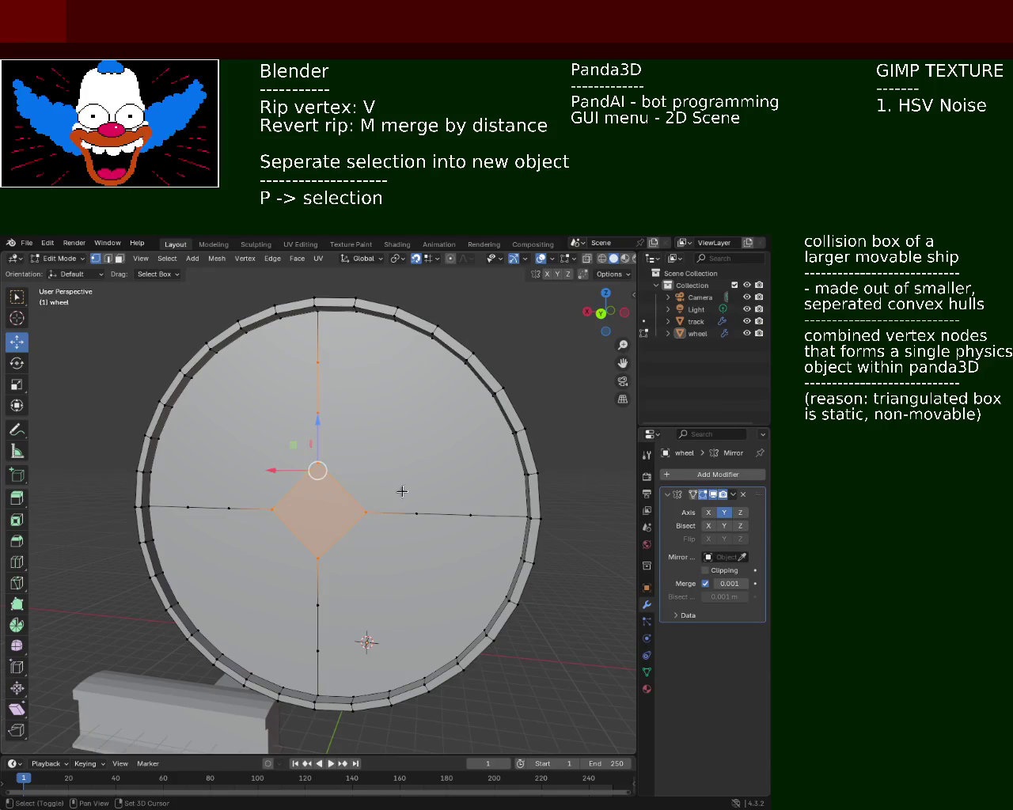
left_click(286, 658, "ctrl")
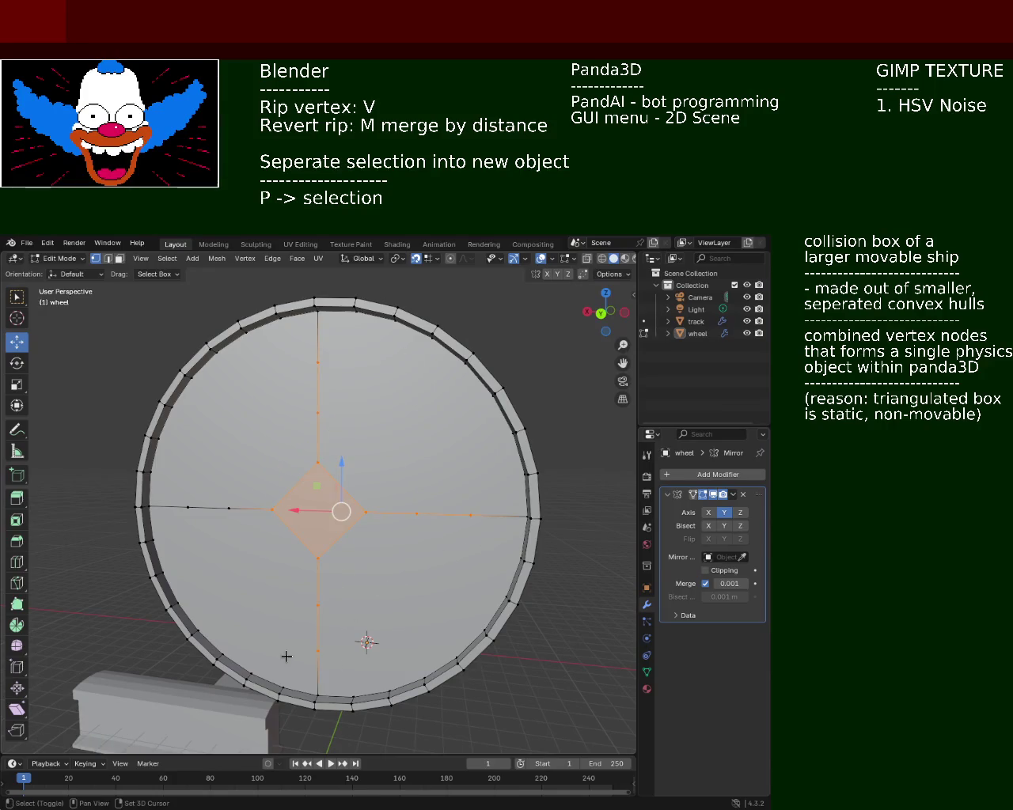
left_click(178, 540, "ctrl")
key("x")
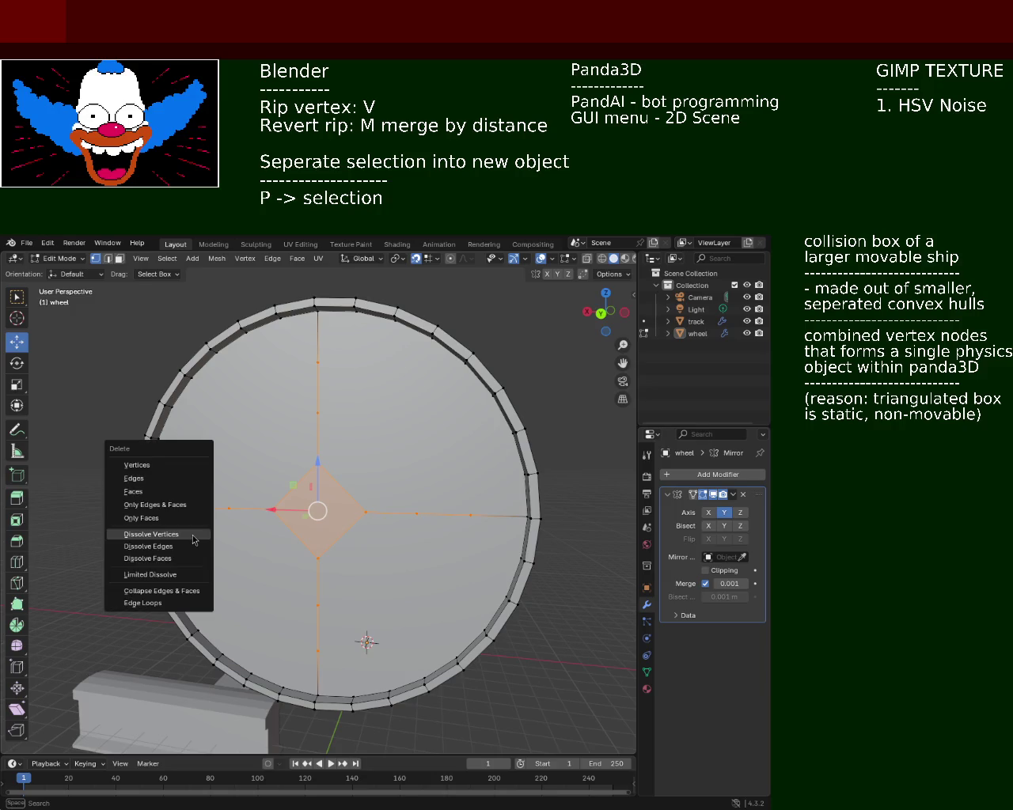
left_click(194, 539)
- Extrude the large central face in place and scale the new inner ring to 0.2
middle_click_drag(289, 472, 265, 420)
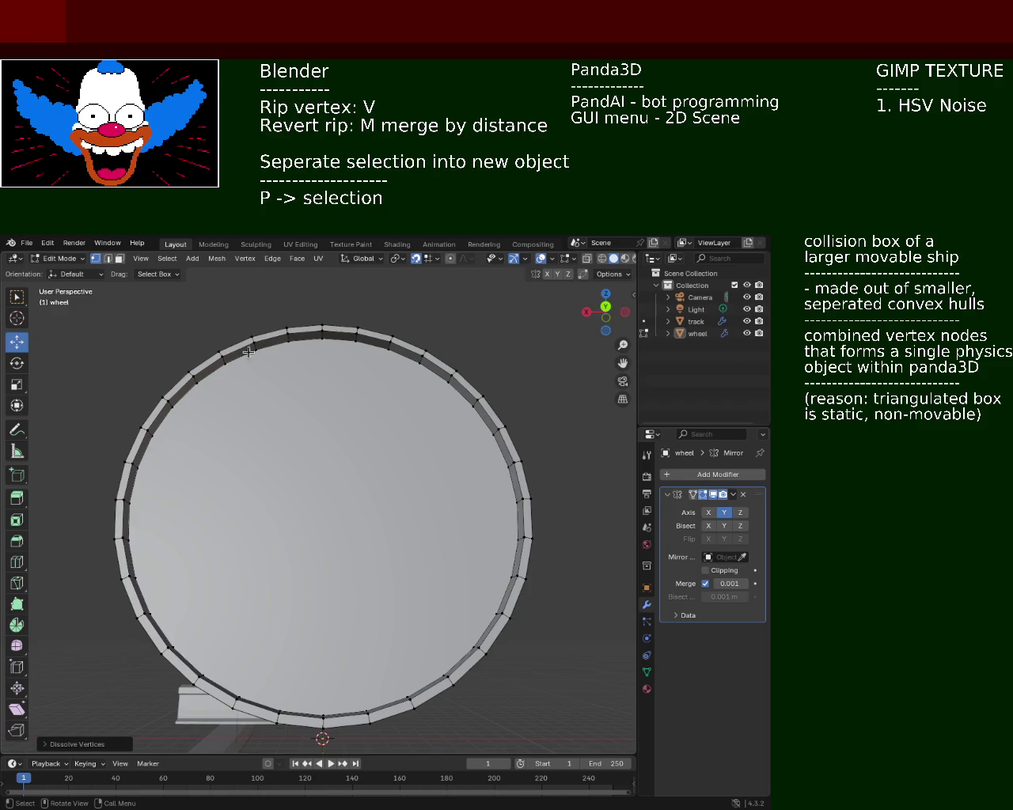
left_click(253, 350, "shift")
left_click(288, 341, "shift")
left_click(322, 337, "shift")
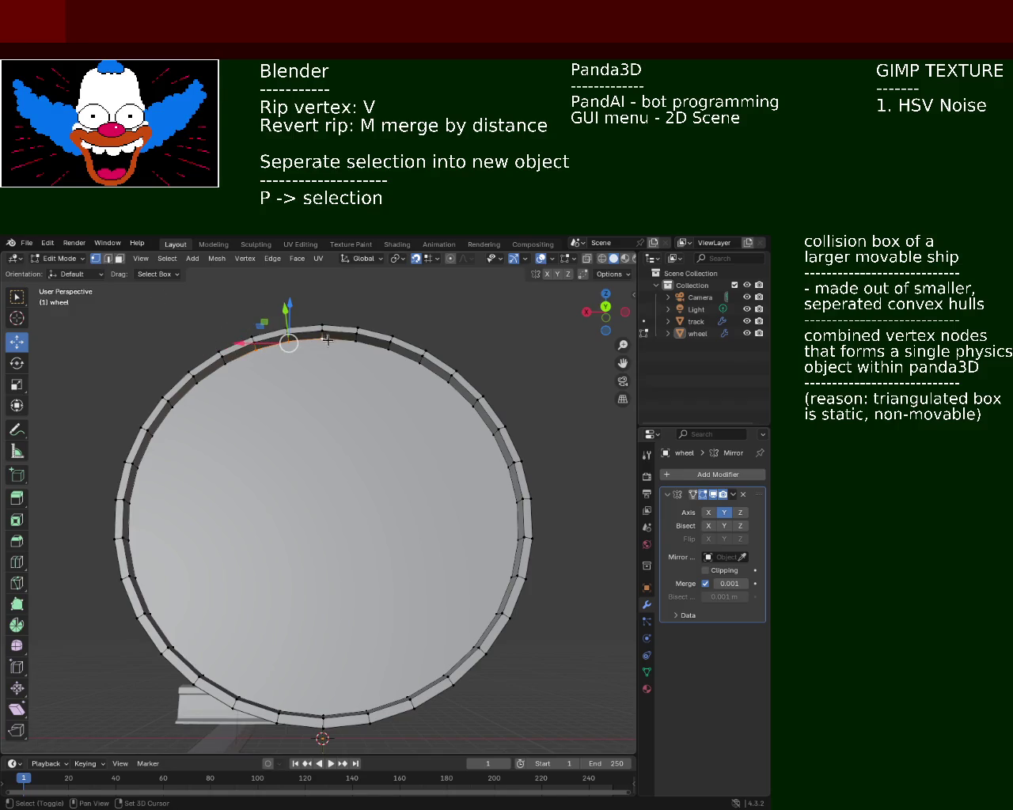
left_click(119, 258)
left_click(311, 501)
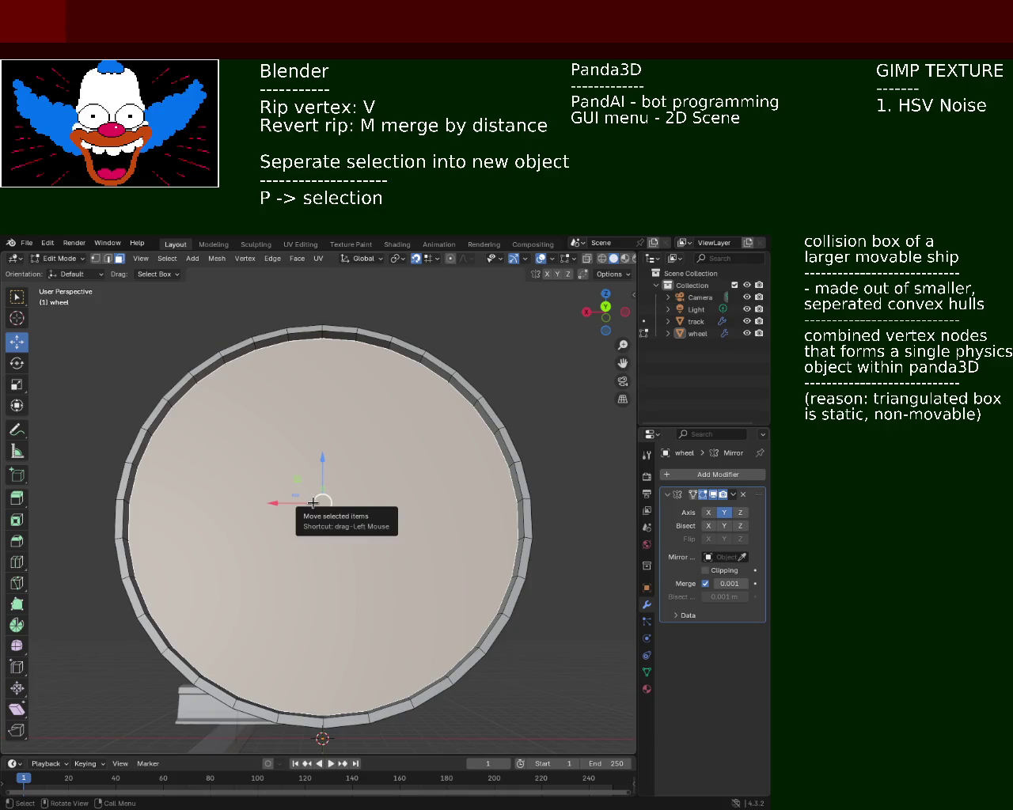
left_click(95, 258)
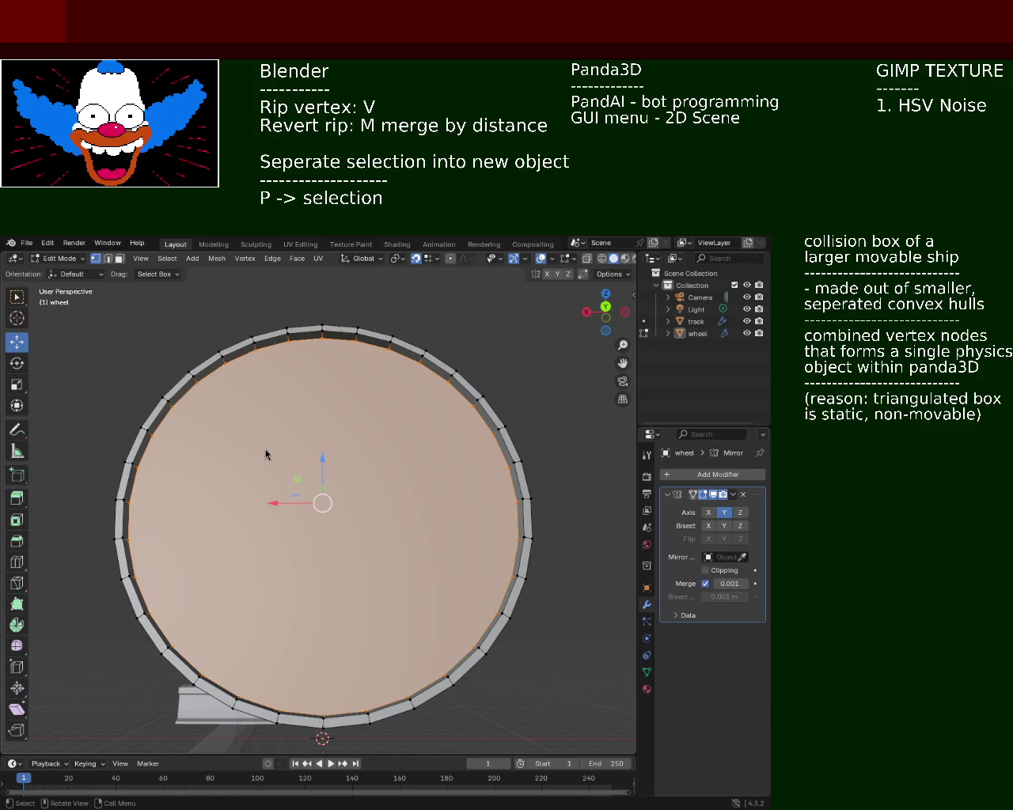
key("e")
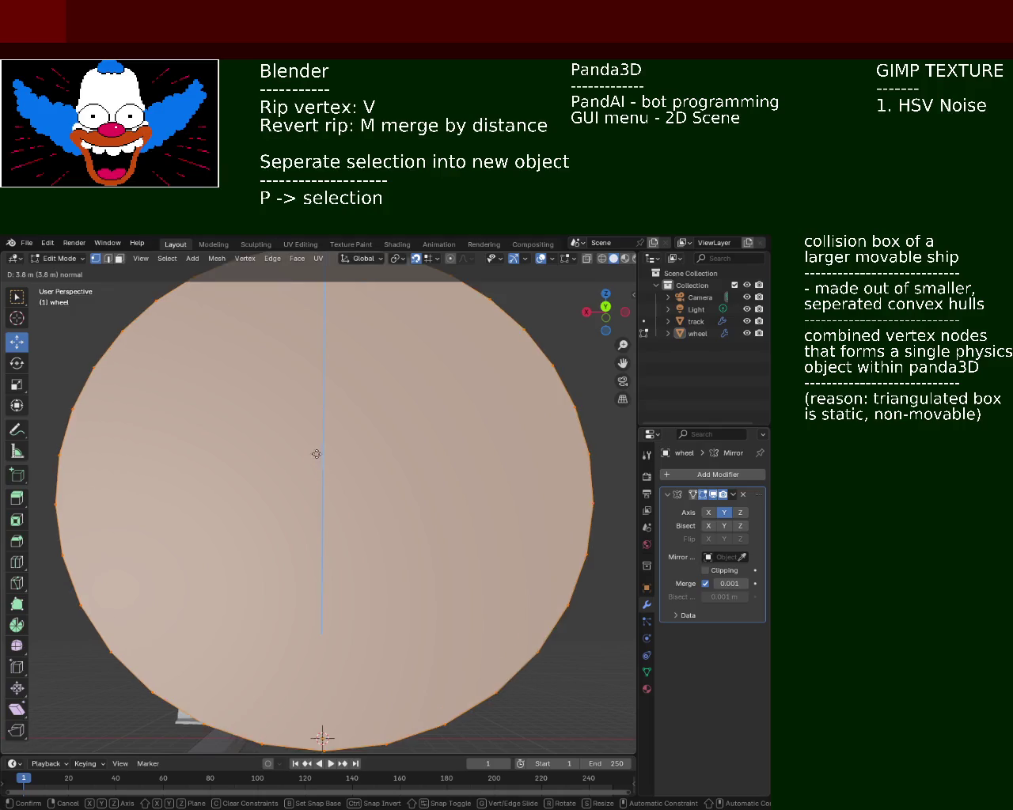
left_click(315, 466)
key("s")
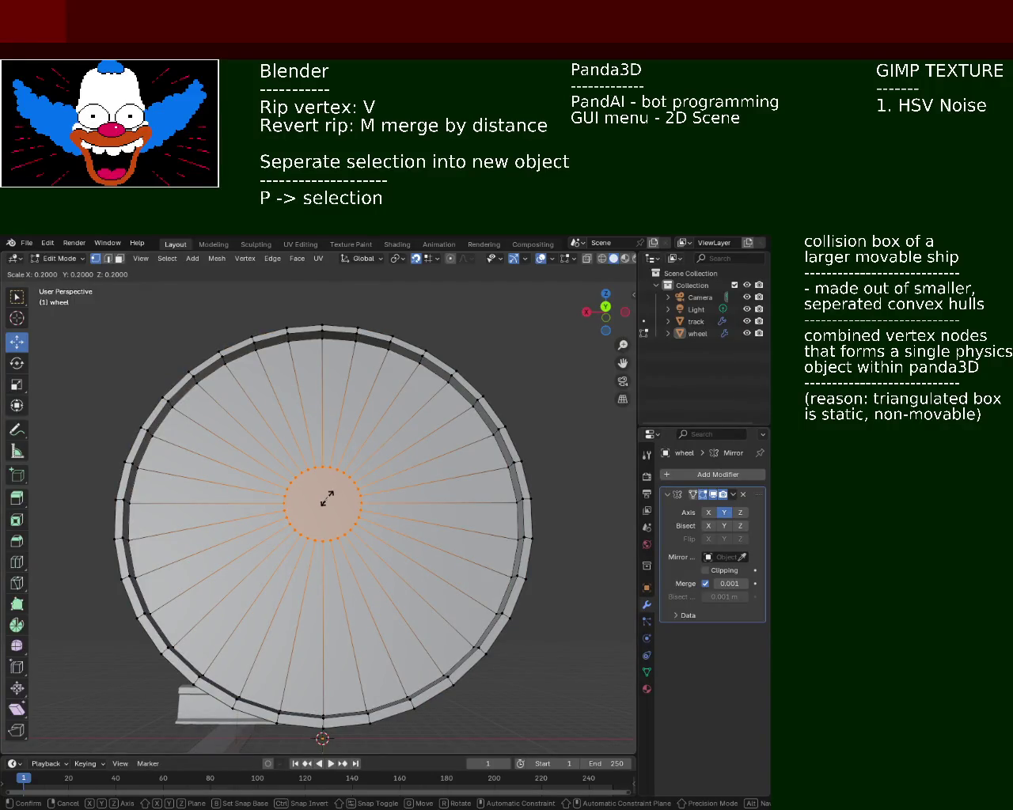
left_click(324, 500)
mouse_move(325, 501)
middle_mouse_down()
mouse_move(451, 497)
mouse_move(367, 516)
mouse_move(434, 499)
mouse_move(495, 515)
mouse_move(308, 531)
mouse_move(523, 506)
middle_mouse_up()
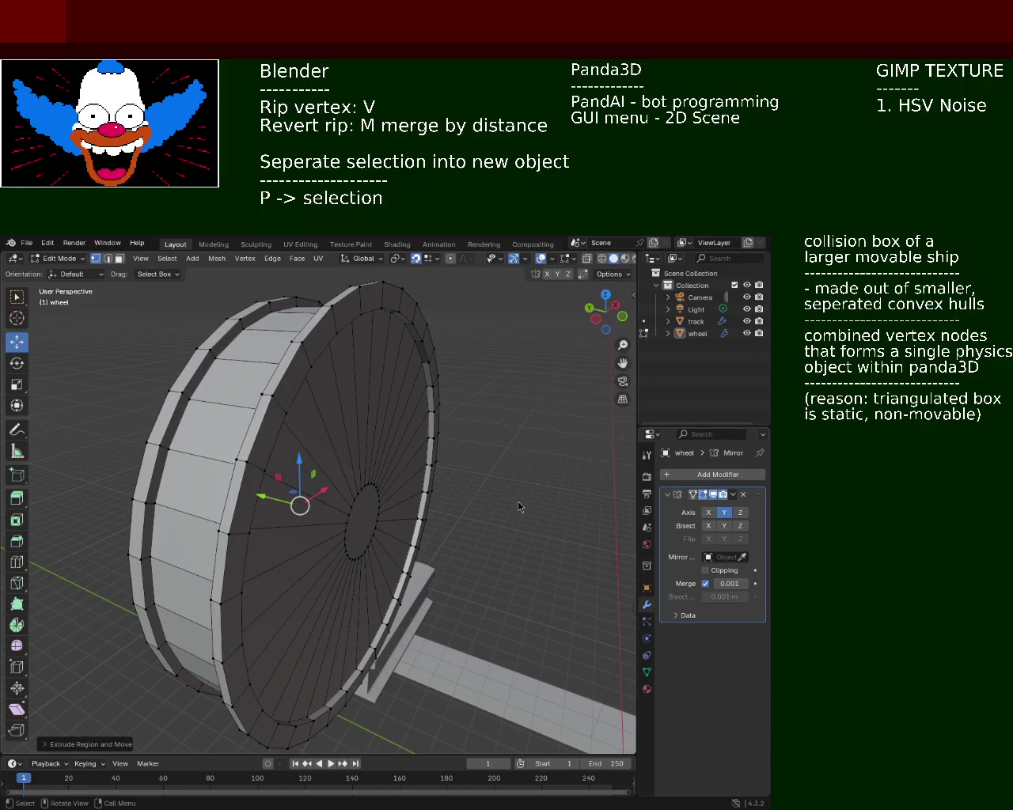
- Orbit around the wheel to inspect its front, faces and sides
middle_click_drag(344, 551, 421, 415)
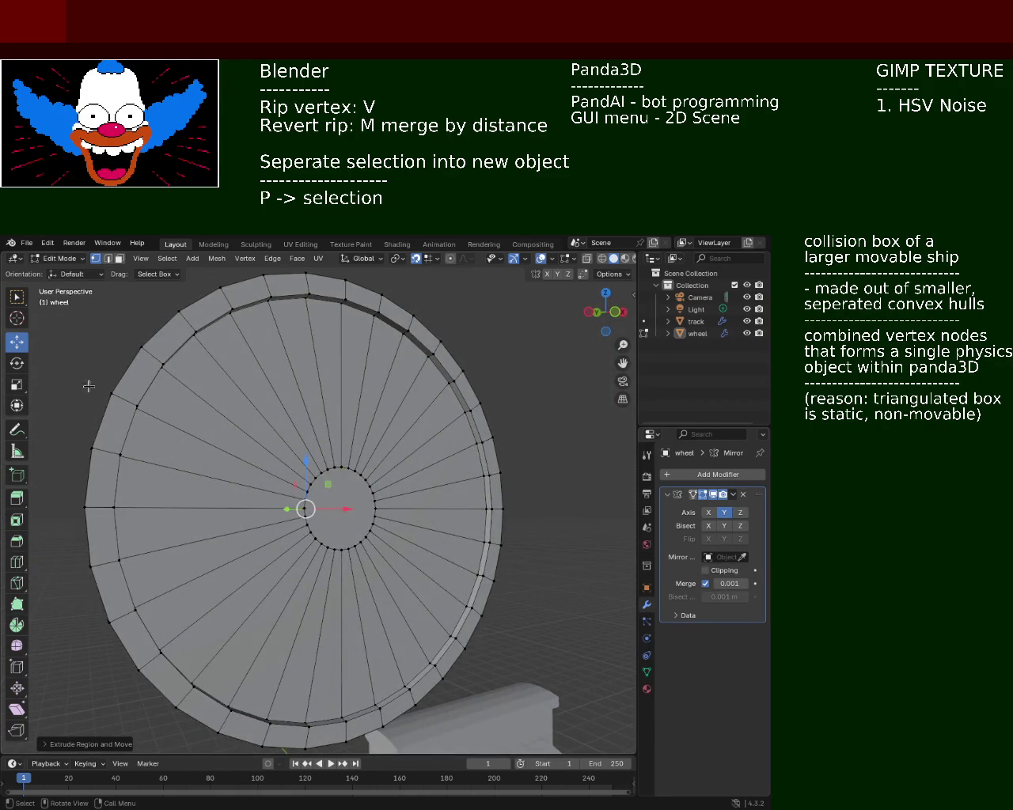
middle_click_drag(404, 564, 439, 527)
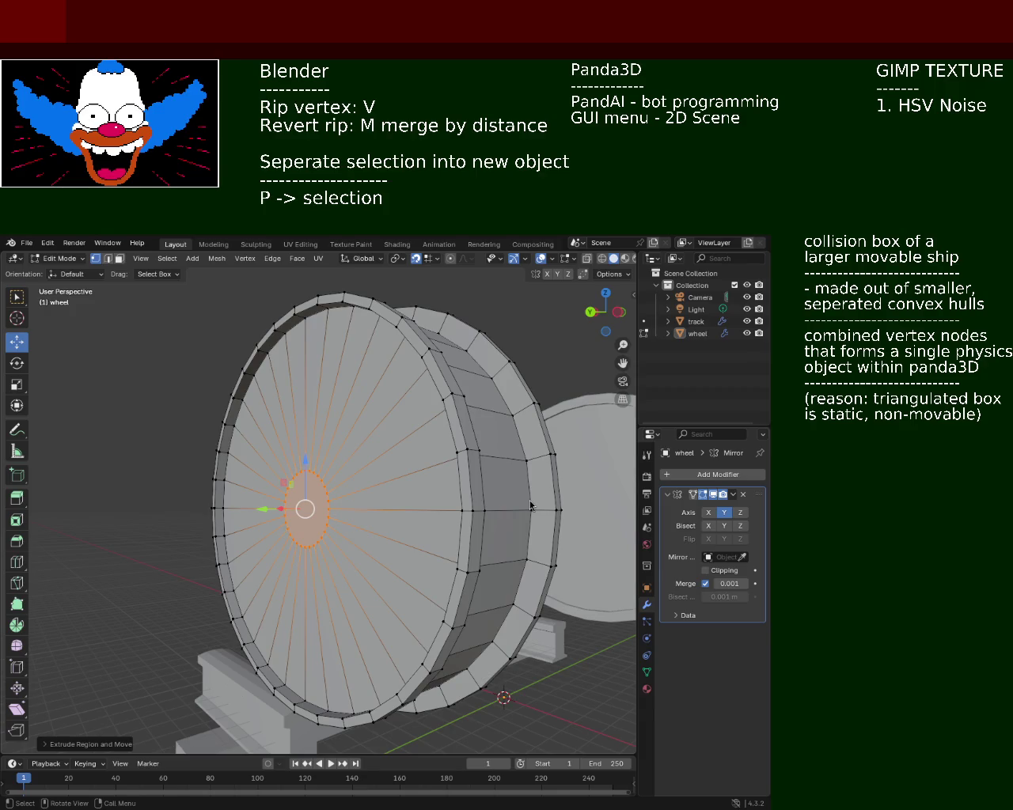
mouse_move(301, 491)
middle_mouse_down()
mouse_move(395, 524)
mouse_move(408, 485)
middle_mouse_up()
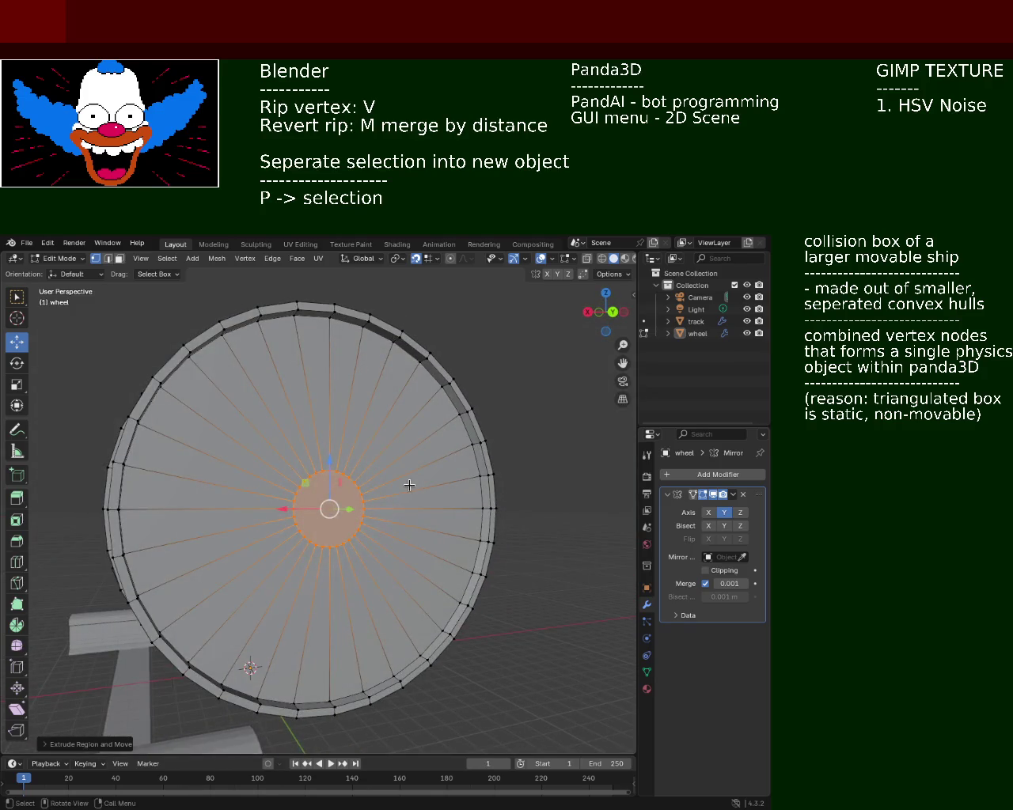
middle_click_drag(393, 484, 352, 500)
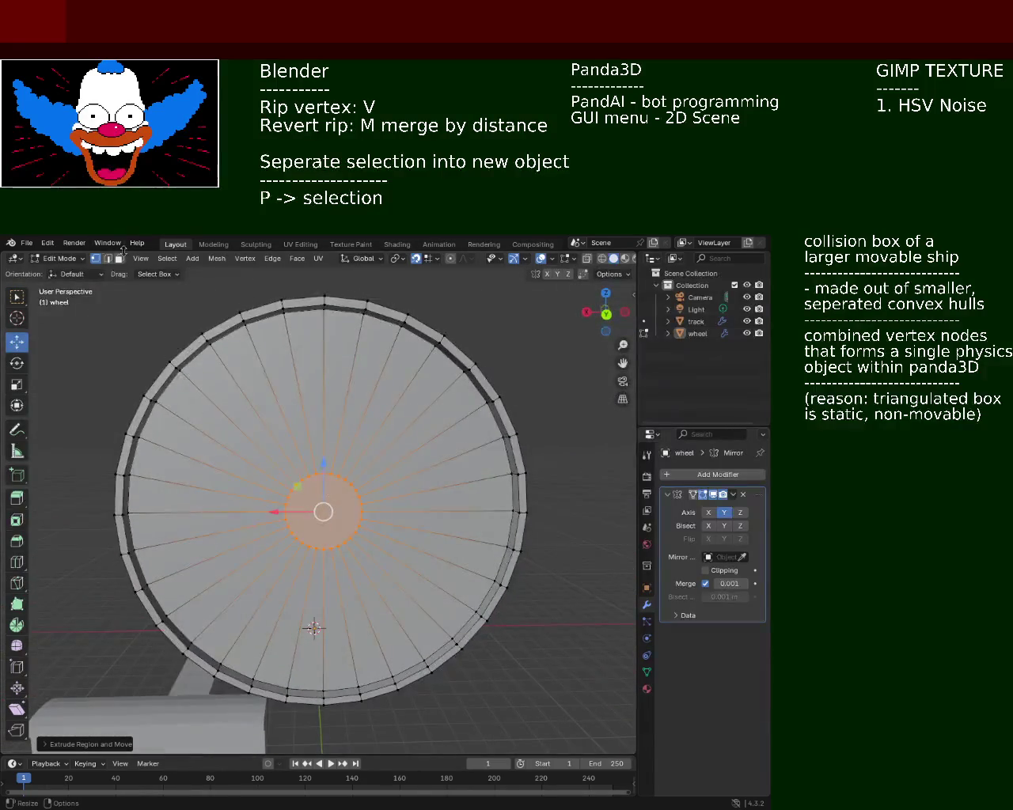
- Delete the small centre disc face in face select mode and check the hole from the front view
key("3")
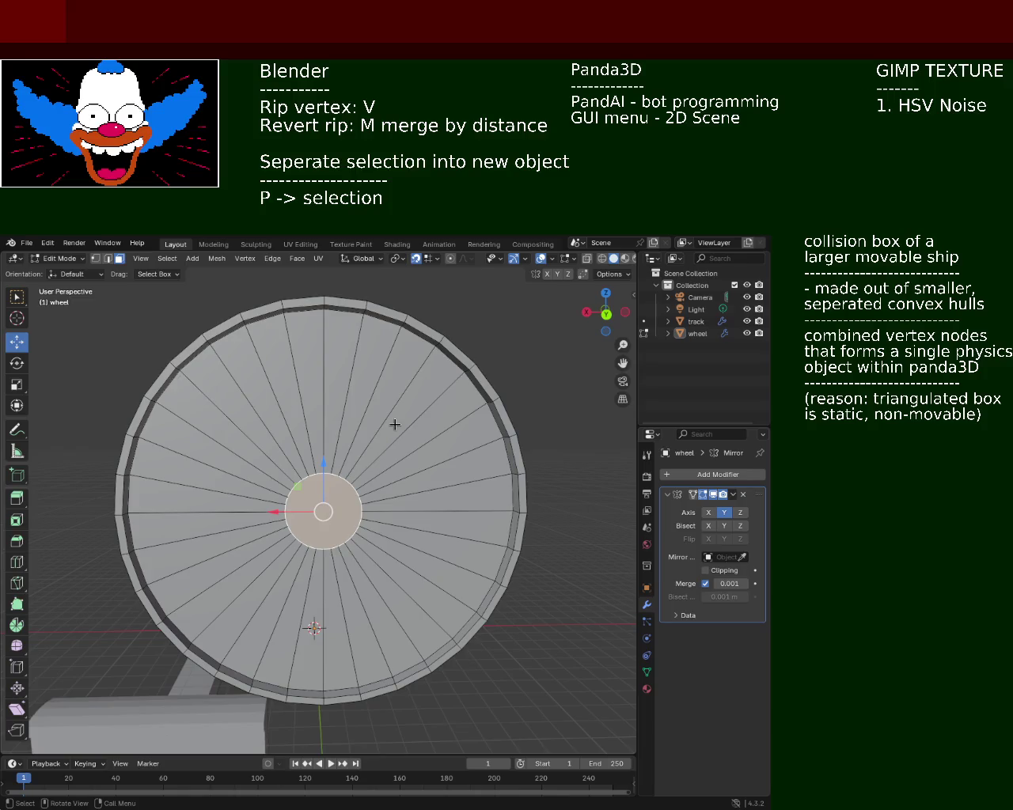
left_click(395, 425)
left_click(332, 536)
key("x")
key("Escape")
mouse_move(486, 482)
middle_mouse_down()
mouse_move(293, 512)
mouse_move(320, 511)
middle_mouse_up()
scroll(293, 511, "up", 1)
key("x")
left_click(318, 518)
key("KP_1")
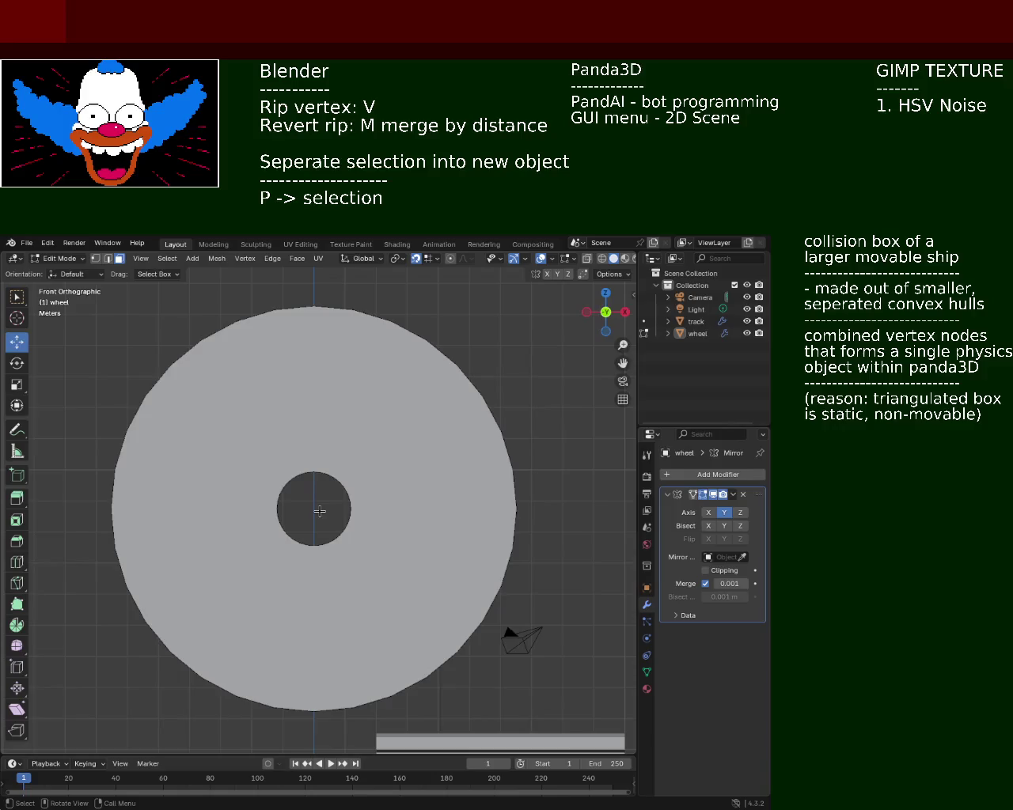
mouse_move(319, 511)
middle_mouse_down()
mouse_move(413, 511)
mouse_move(477, 432)
middle_mouse_up()
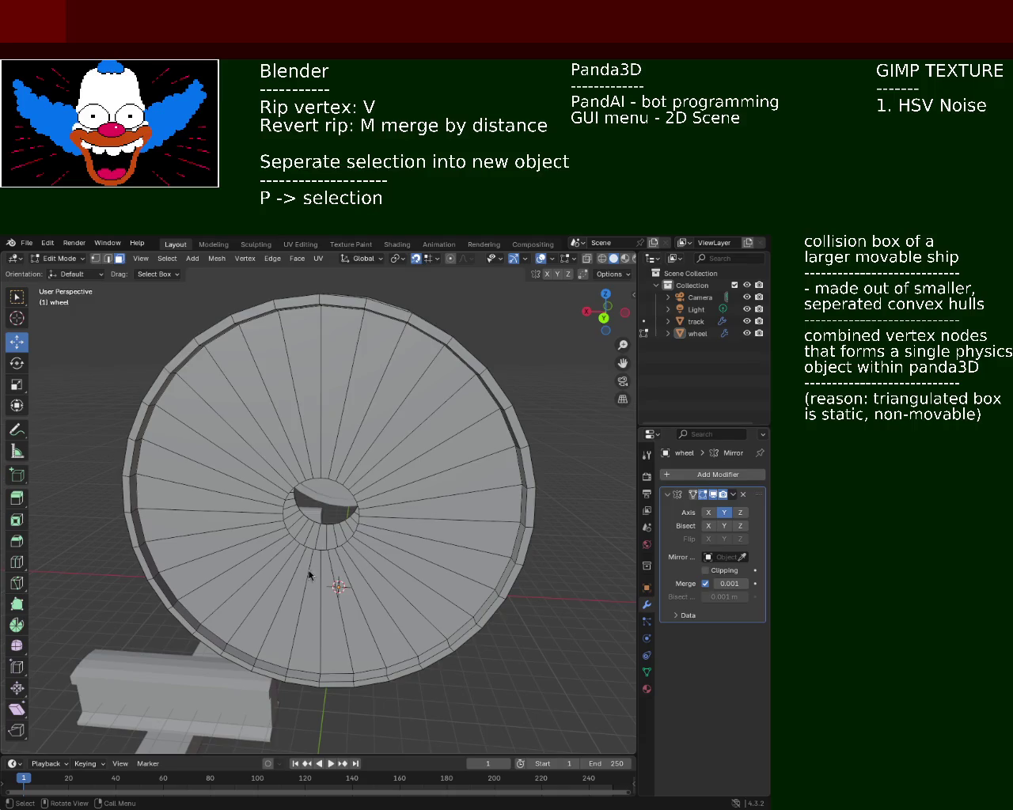
left_click(433, 263)
middle_click_drag(268, 481, 291, 570)
- Zoom into the hub and pick vertices at the bottom of the centre hole
scroll(322, 500, "up", 3)
mouse_move(323, 499)
middle_mouse_down()
mouse_move(326, 532)
mouse_move(320, 522)
middle_mouse_up()
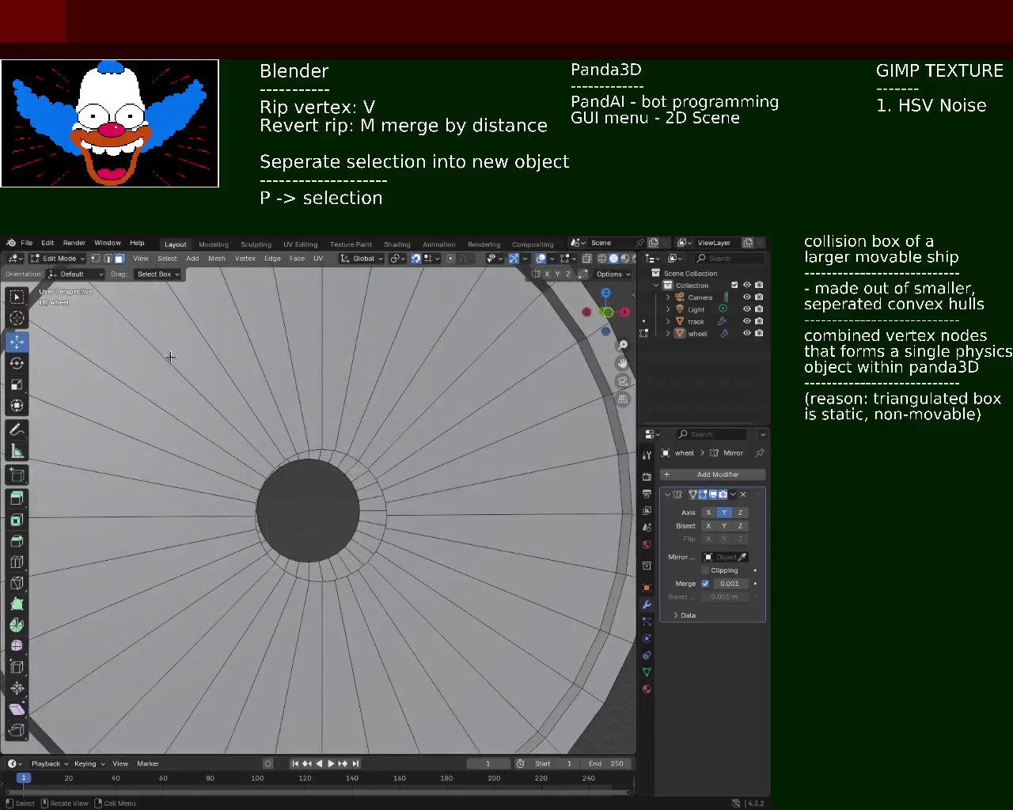
left_click(107, 259)
middle_click_drag(280, 580, 271, 583)
left_click(313, 579)
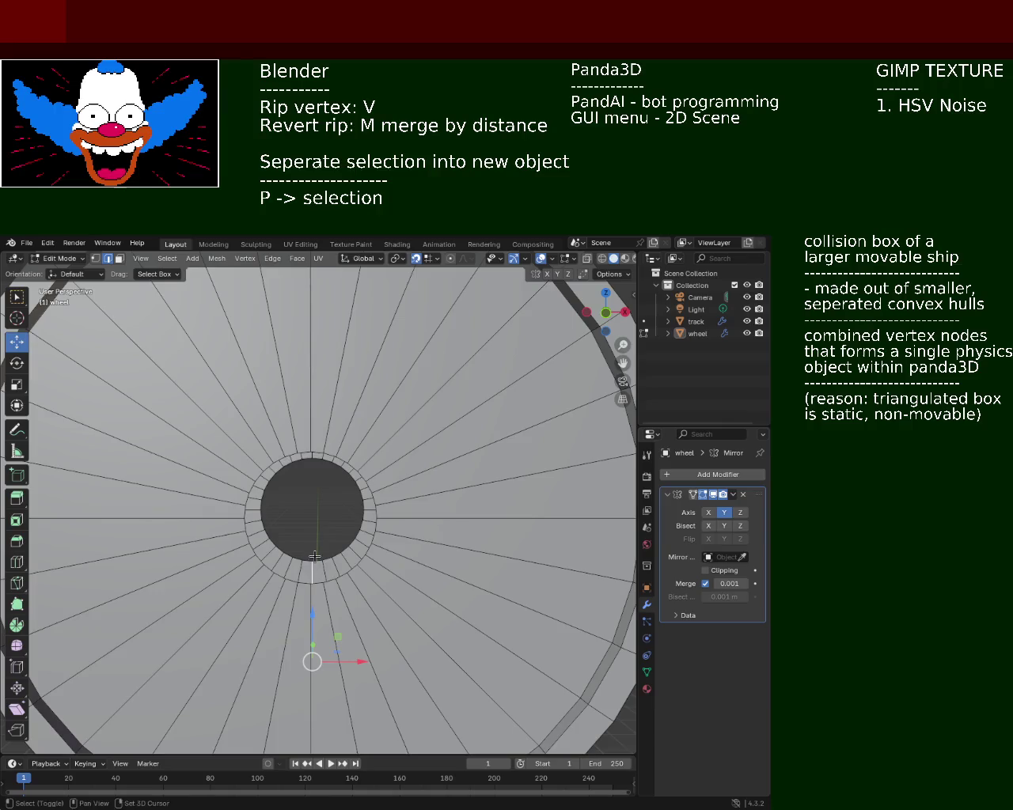
left_click(96, 259)
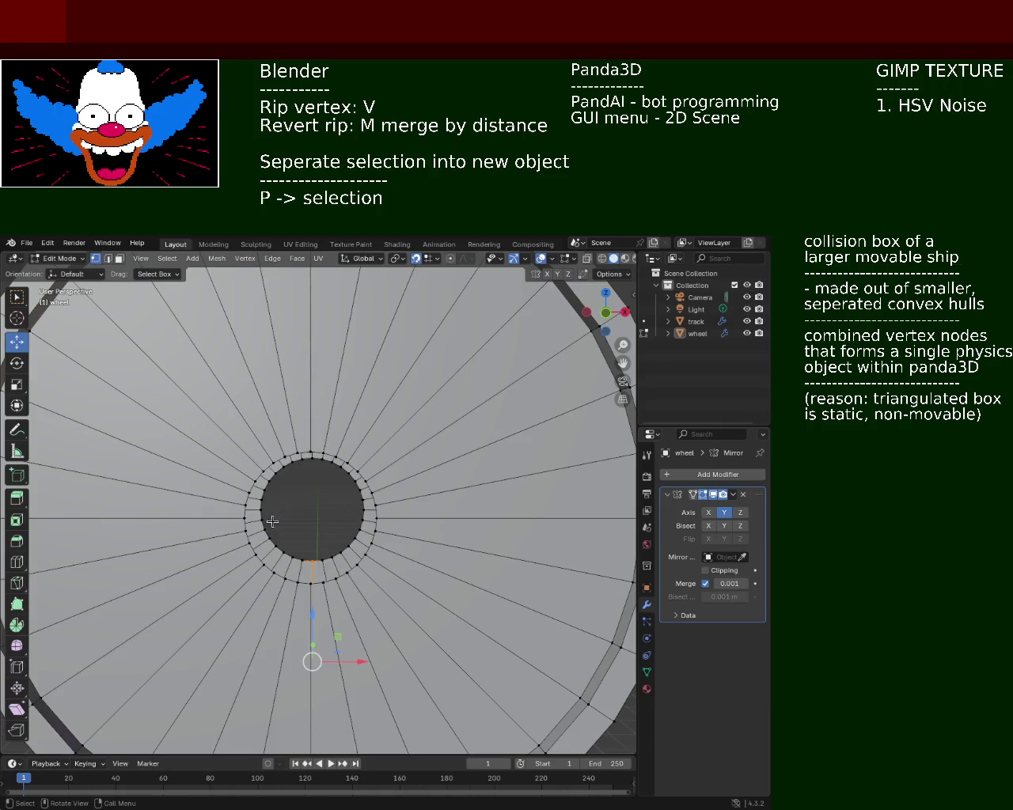
left_click(311, 558, "shift")
left_click(313, 583, "shift")
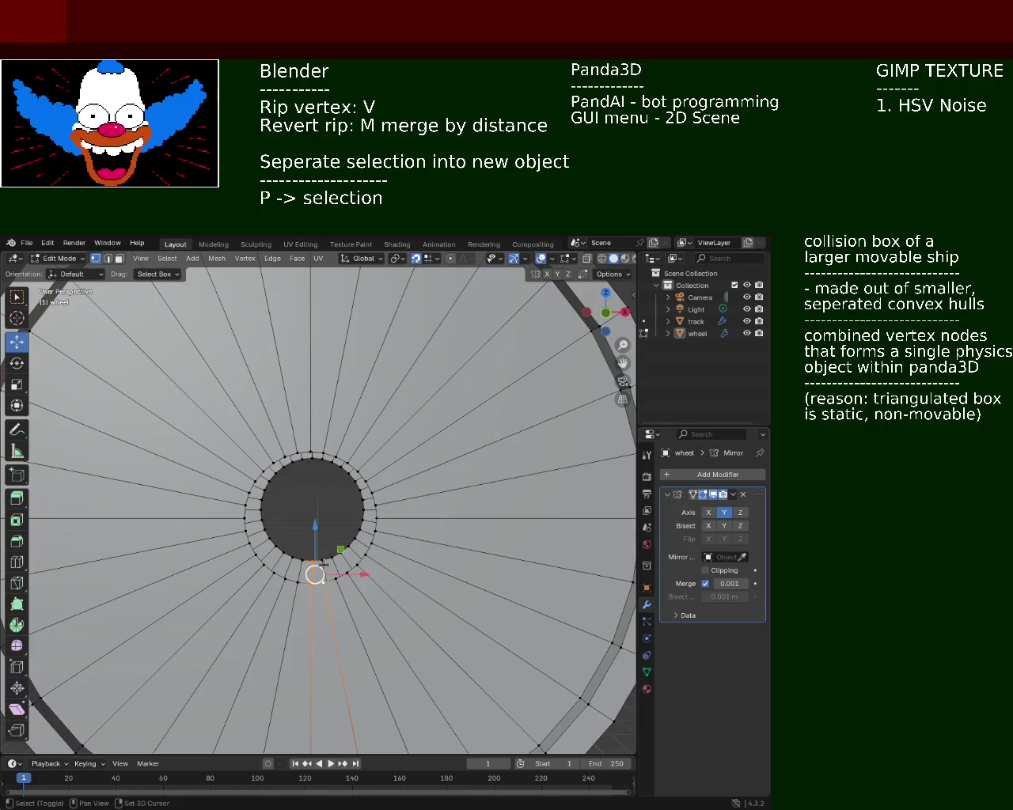
left_click(311, 583, "shift")
- Refine the hole-bottom vertex selection, trying a sideways move and undoing it
left_click(311, 585, "shift")
left_click(305, 563, "ctrl")
left_click(305, 562, "shift")
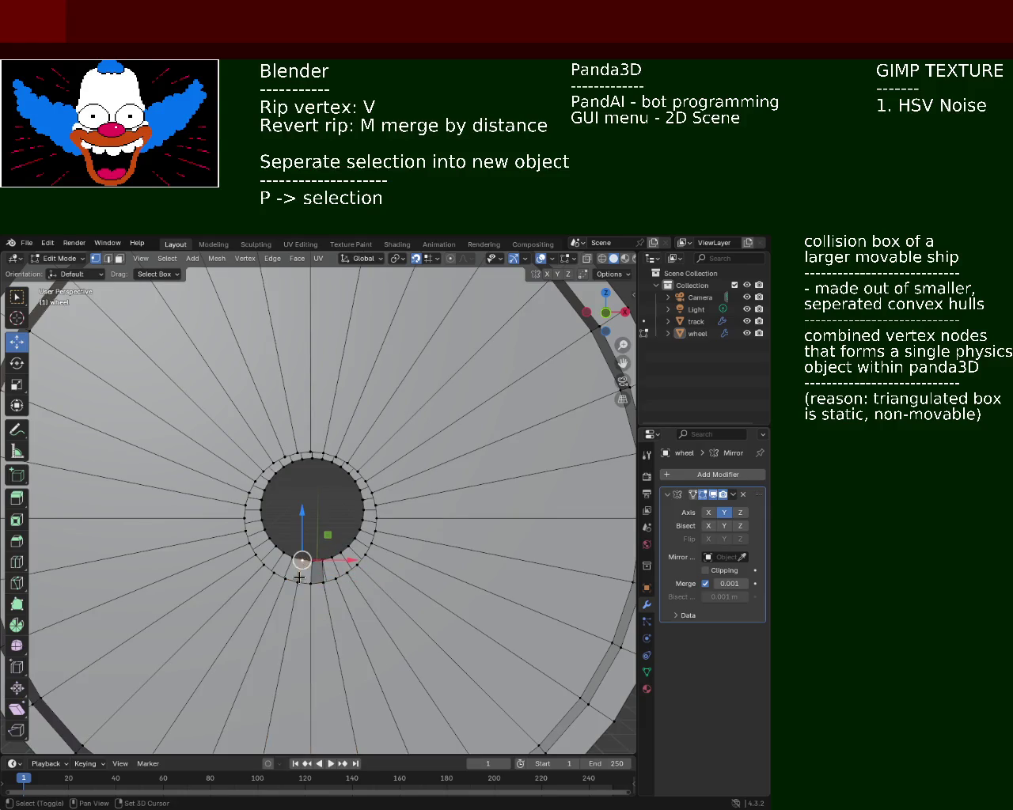
left_click(310, 584, "shift")
left_click(299, 584, "shift")
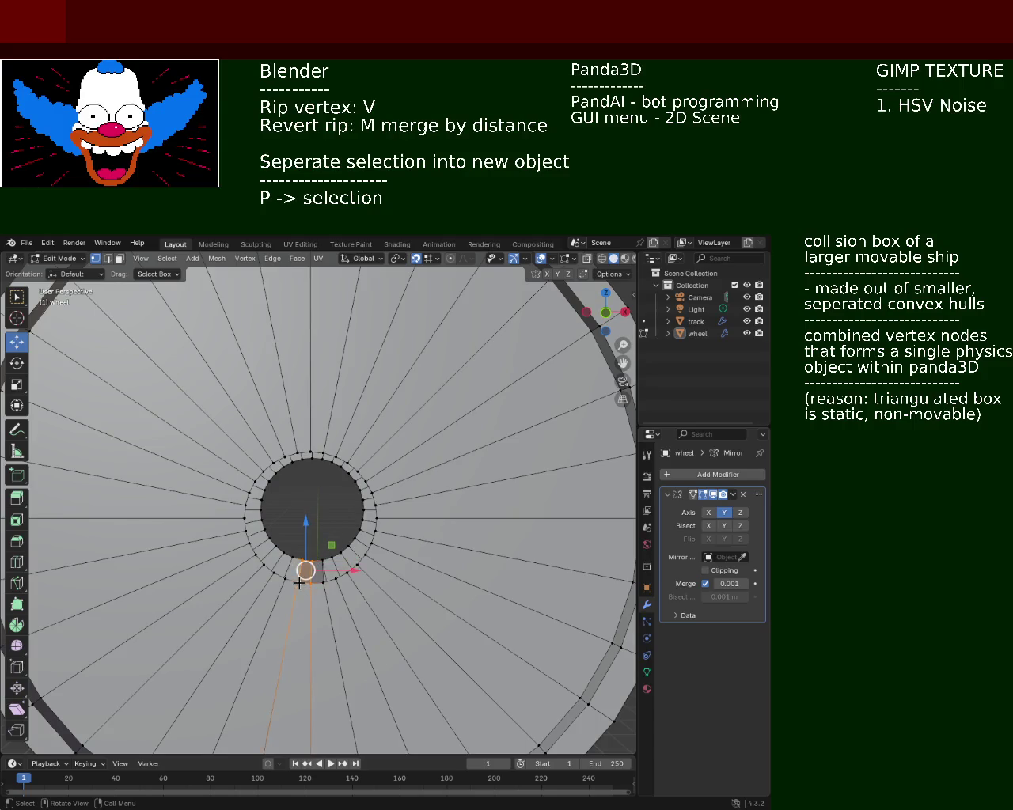
left_click(295, 561)
left_click(285, 578, "shift")
left_click(295, 582, "shift")
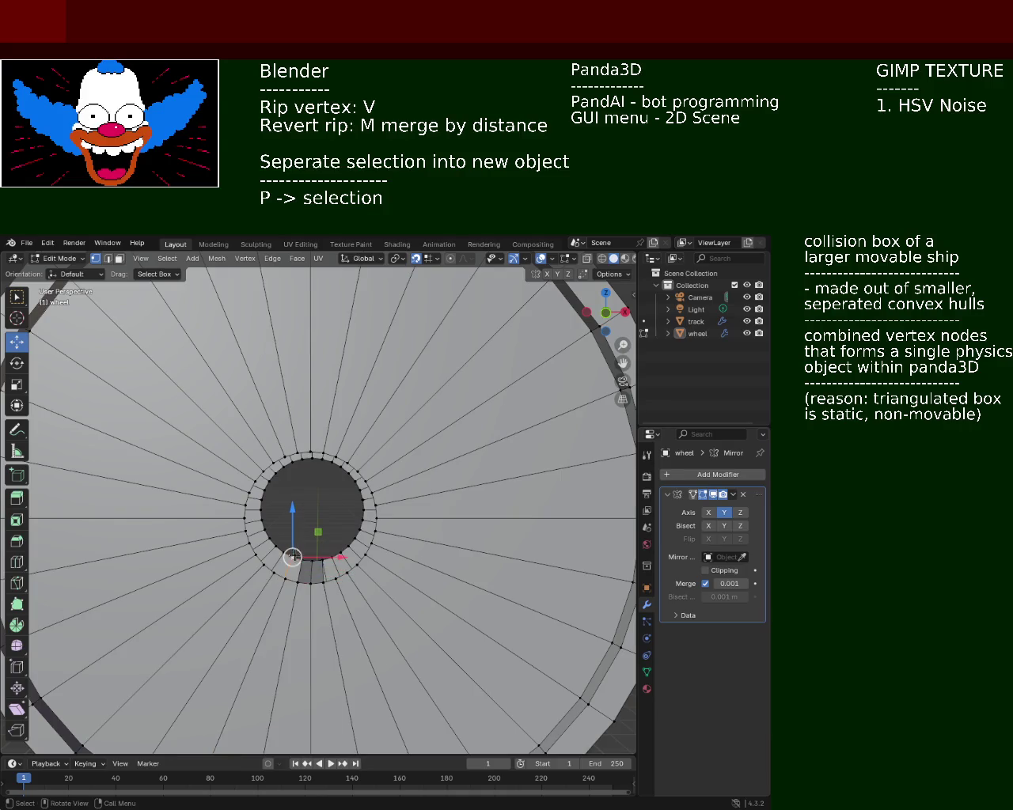
left_click_drag(295, 556, 292, 594)
key("ctrl+z")
key("ctrl+z")
key("ctrl+z")
key("ctrl+z")
- Select vertex pairs along the hole's lower-left edge to form the inner wall edge
left_click(274, 572)
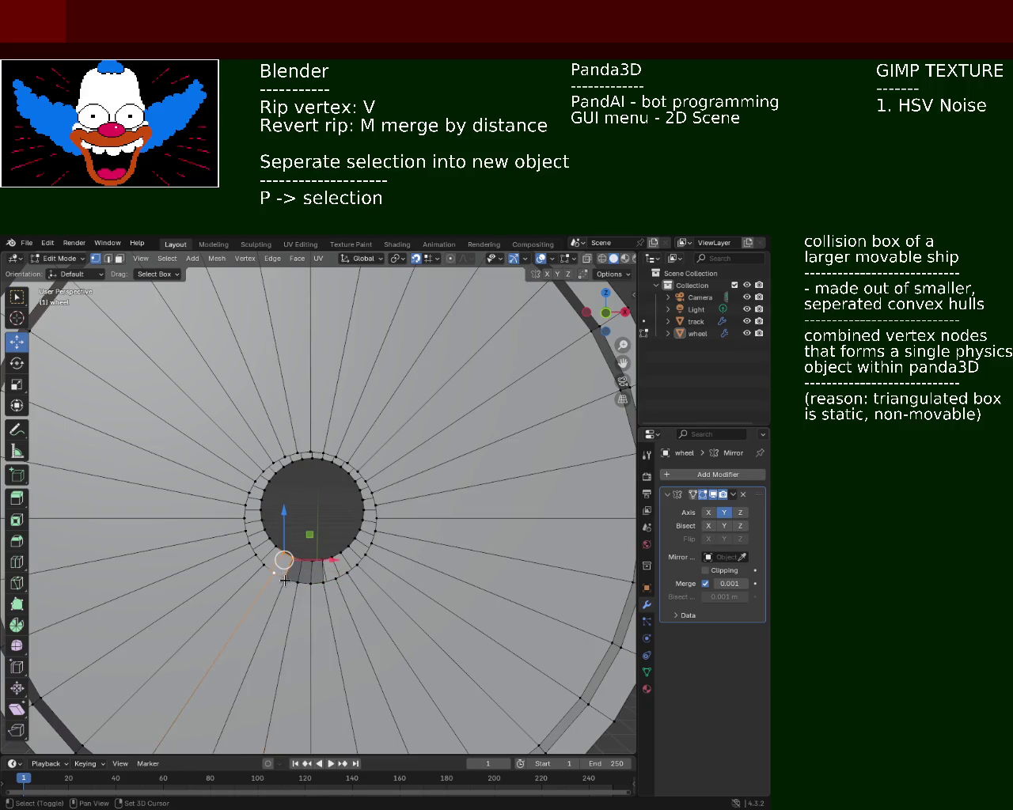
mouse_move(258, 563)
middle_mouse_down()
mouse_move(283, 553)
mouse_move(254, 574)
mouse_move(269, 554)
middle_mouse_up()
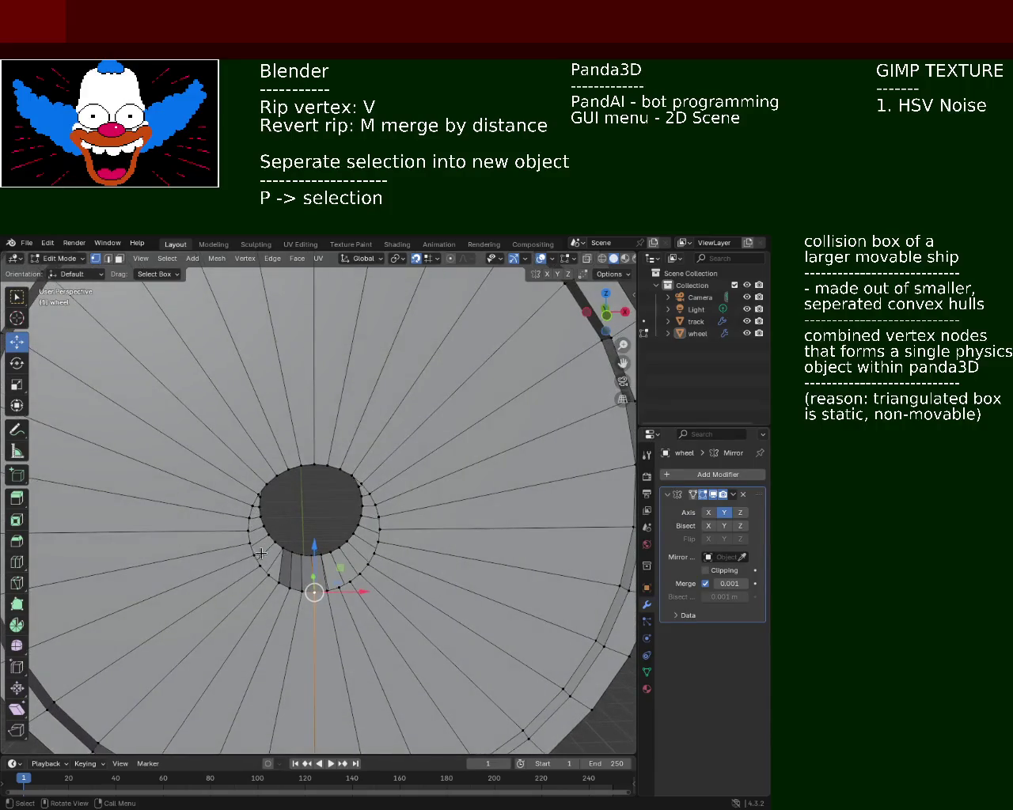
left_click(277, 545)
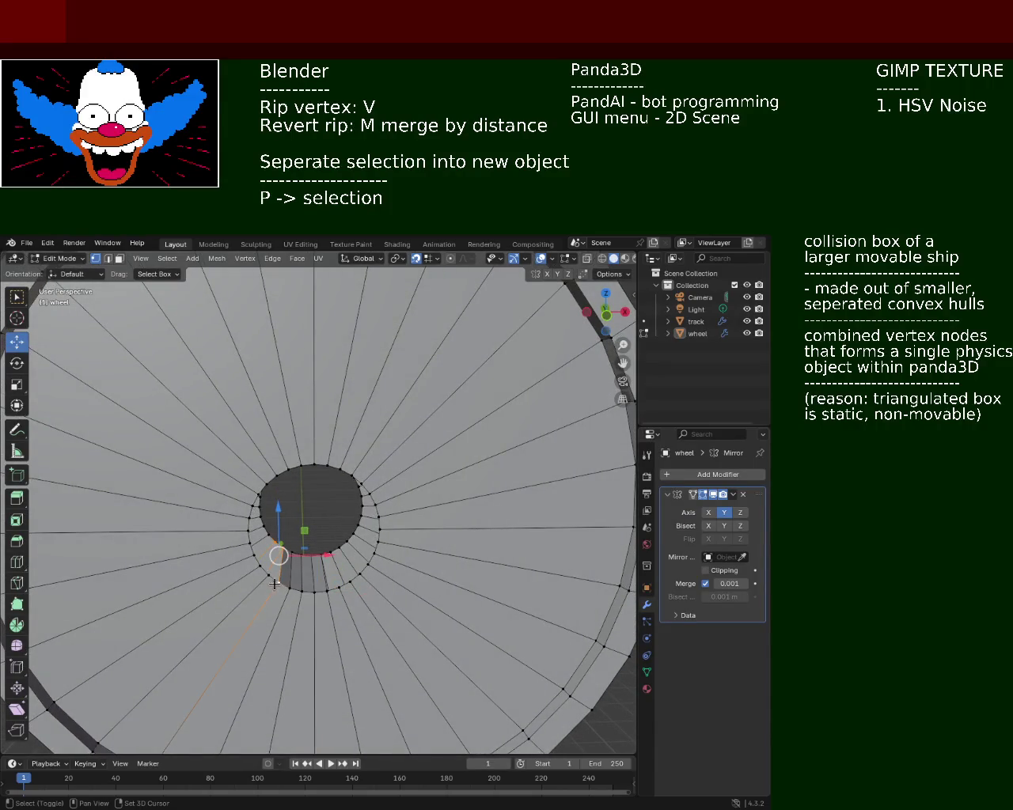
left_click(273, 580, "shift")
mouse_move(273, 579)
middle_mouse_down()
mouse_move(261, 535)
mouse_move(326, 545)
middle_mouse_up()
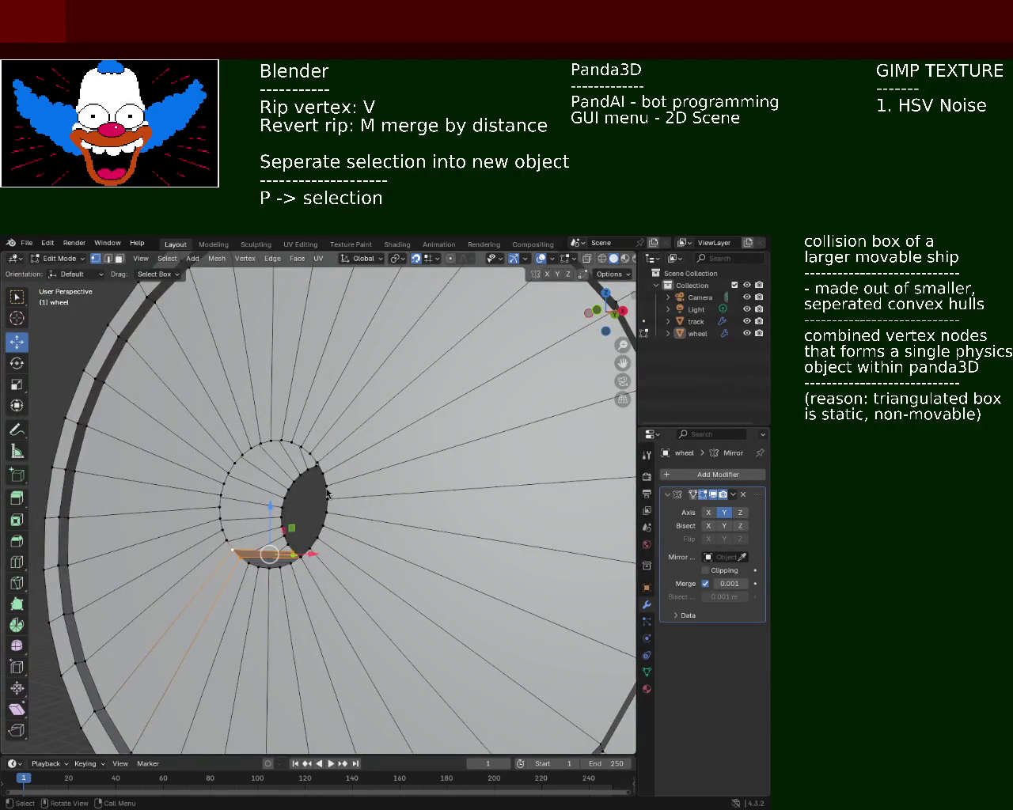
middle_click_drag(196, 495, 202, 518)
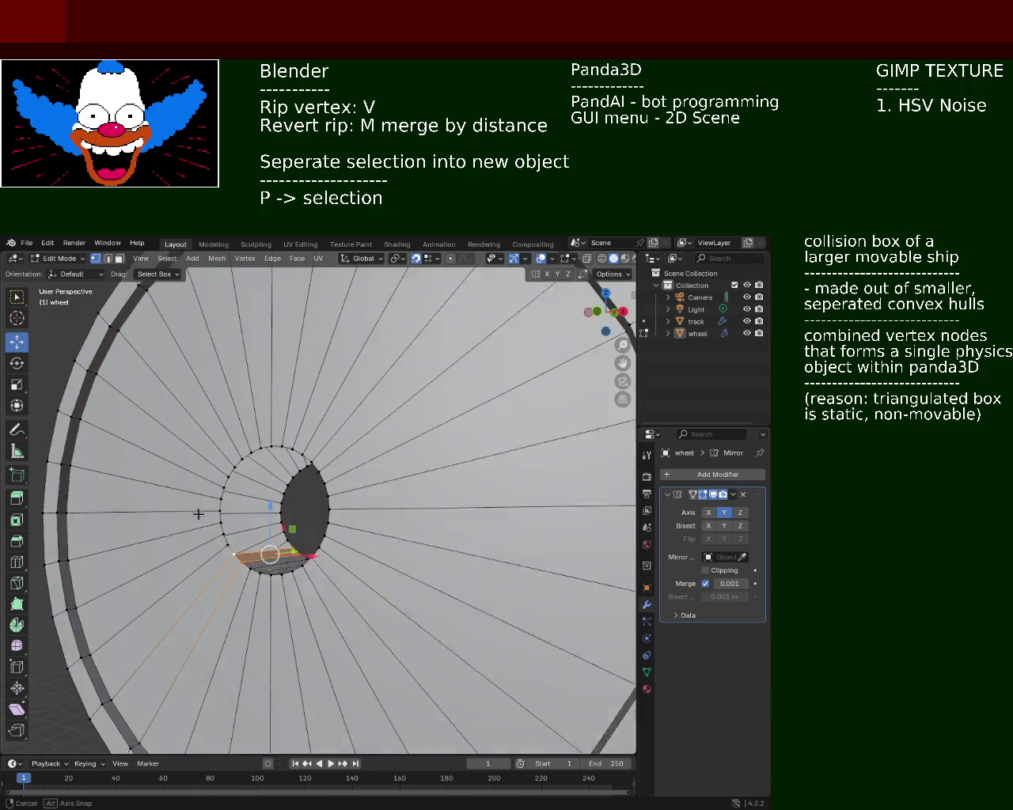
left_click(231, 552)
left_click(288, 536, "shift")
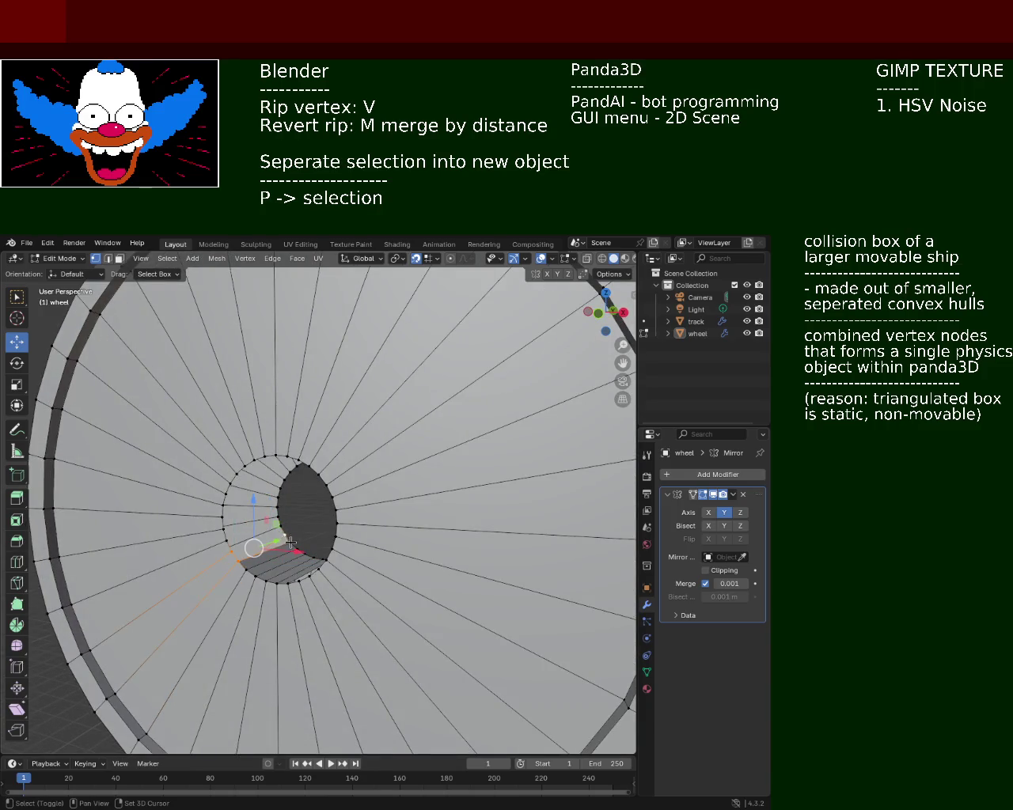
left_click(228, 545)
left_click(290, 537, "shift")
left_click(228, 541, "shift")
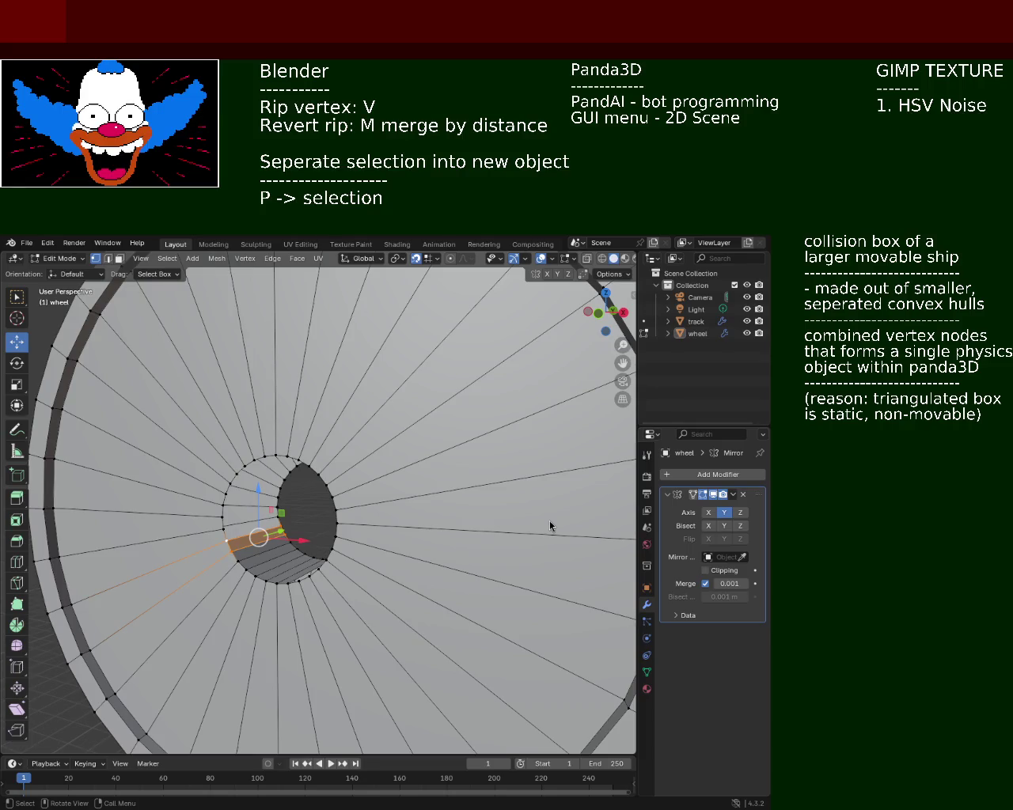
mouse_move(261, 537)
middle_mouse_down("ctrl")
mouse_move(230, 487)
mouse_move(234, 500)
middle_mouse_up("ctrl")
- Select the wall strip left of the hole together with its upper-left corner vertices
left_click(260, 525)
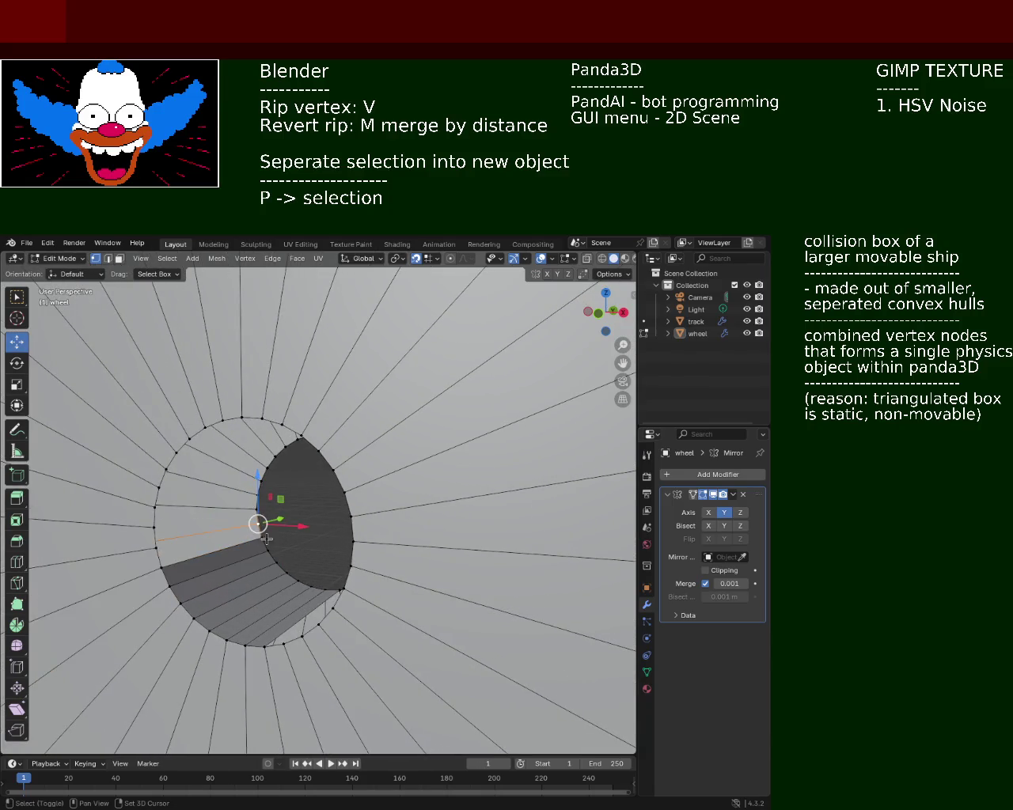
left_click(154, 554)
left_click(155, 546)
left_click(155, 507, "shift")
left_click(256, 509, "shift")
left_click(255, 524, "shift")
left_click(207, 528)
left_click(154, 519)
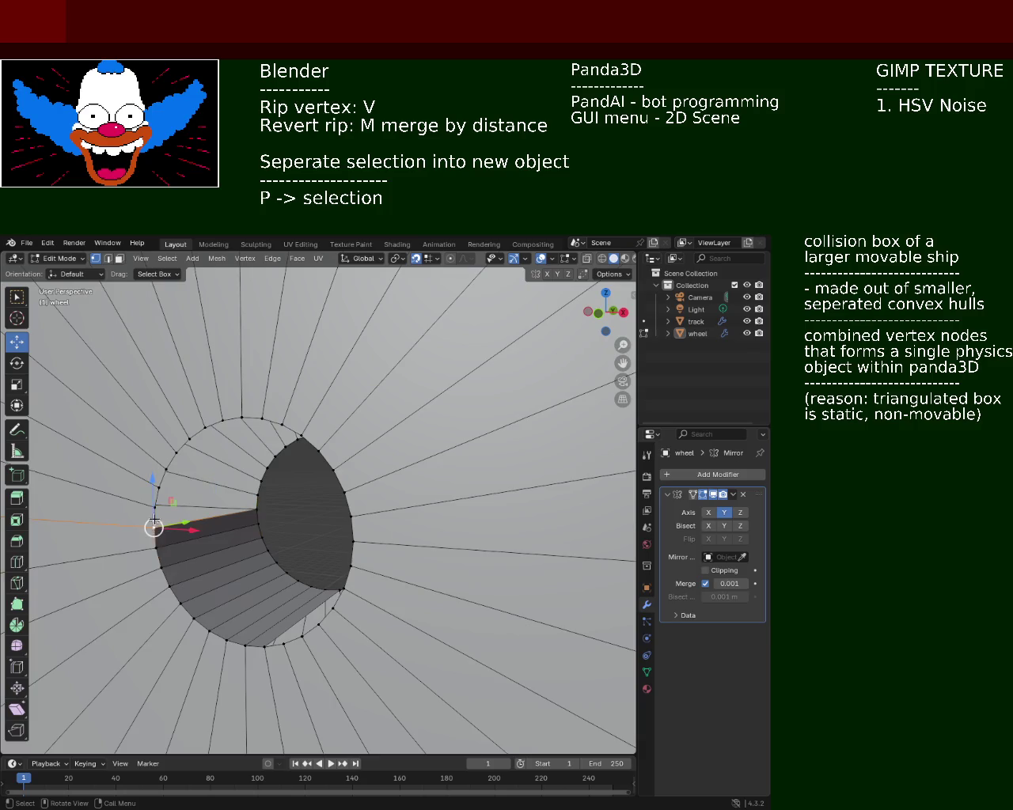
left_click(218, 509, "shift")
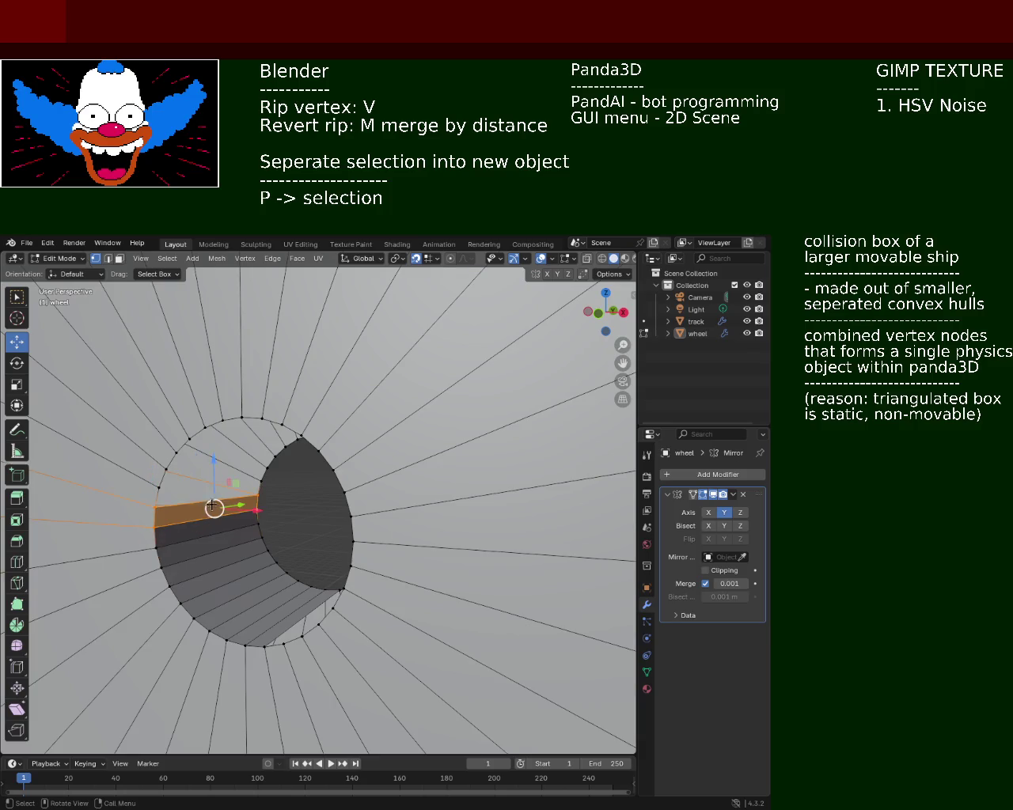
left_click(157, 486)
left_click(155, 507)
- Extend the wall strip up the hole's left side and select its top-edge vertices to complete the face
left_click(258, 495, "shift")
left_click(161, 477)
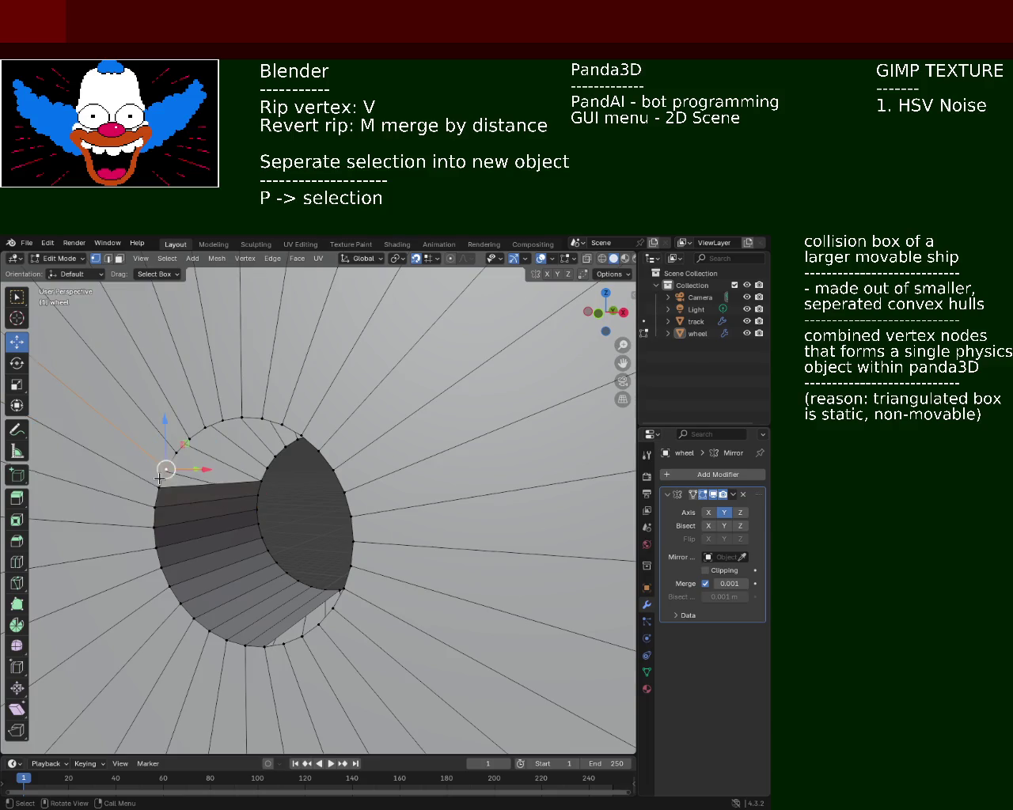
left_click(267, 471, "shift")
left_click(269, 469)
left_click(164, 469, "shift")
left_click(176, 452, "shift")
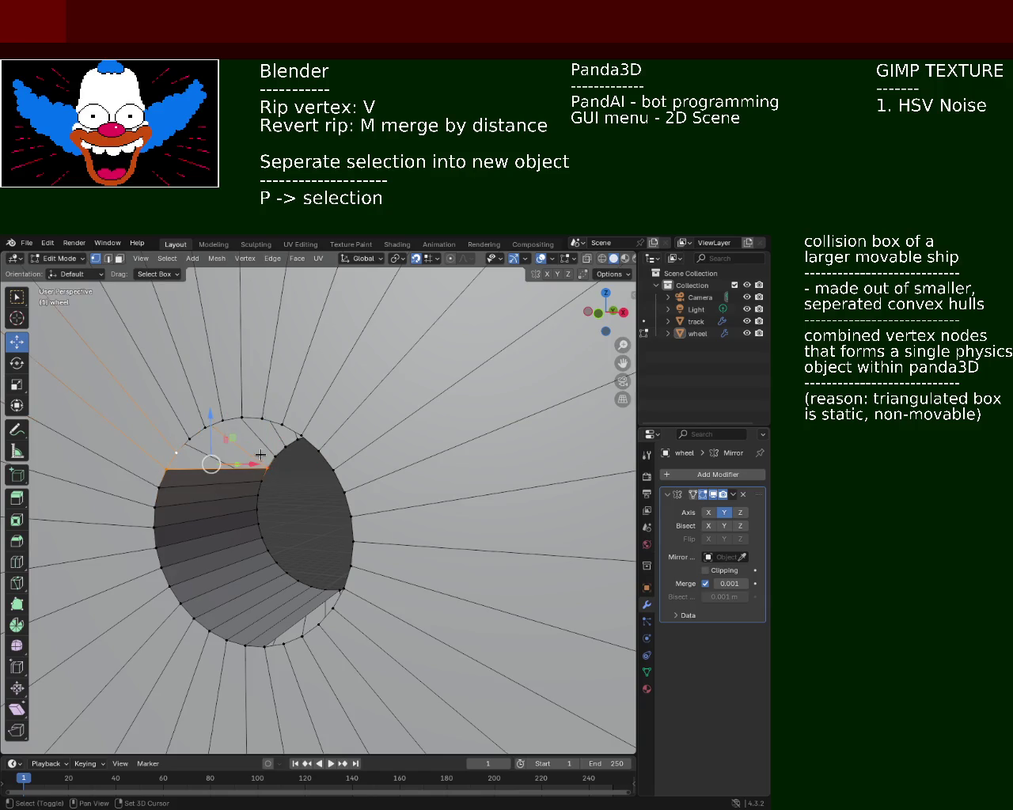
left_click(275, 459, "shift")
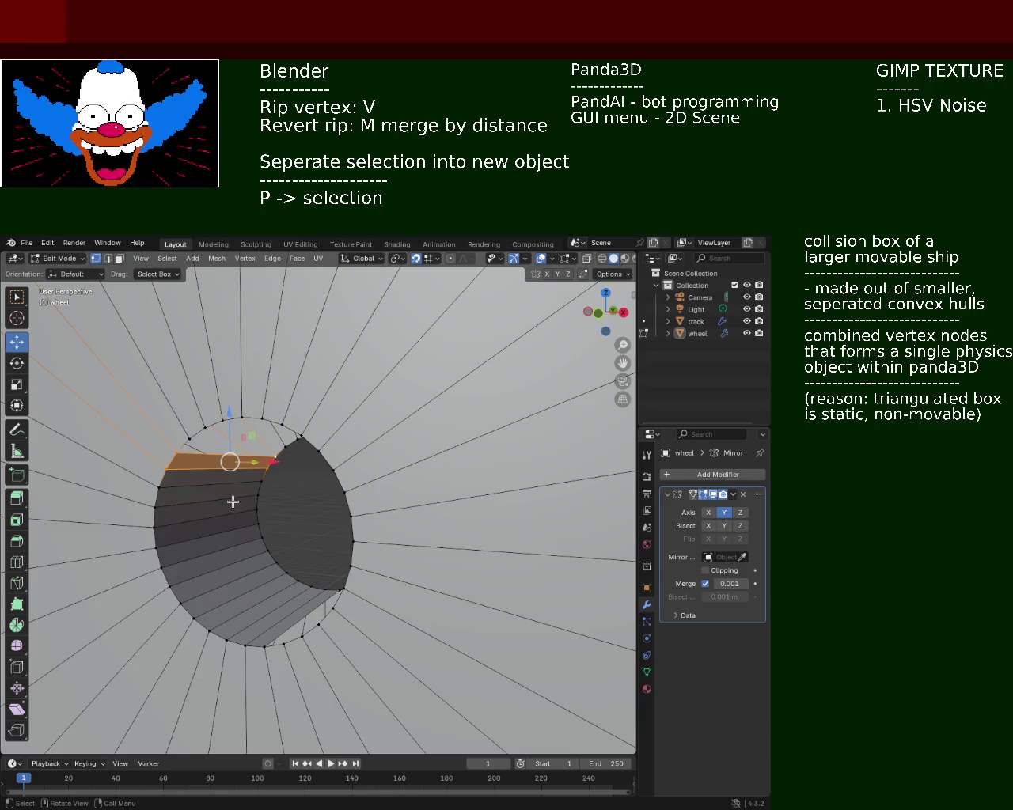
- Rip vertices on the hole's rim with V and merge them back with M
middle_click_drag(235, 499, 242, 474)
left_click(278, 481)
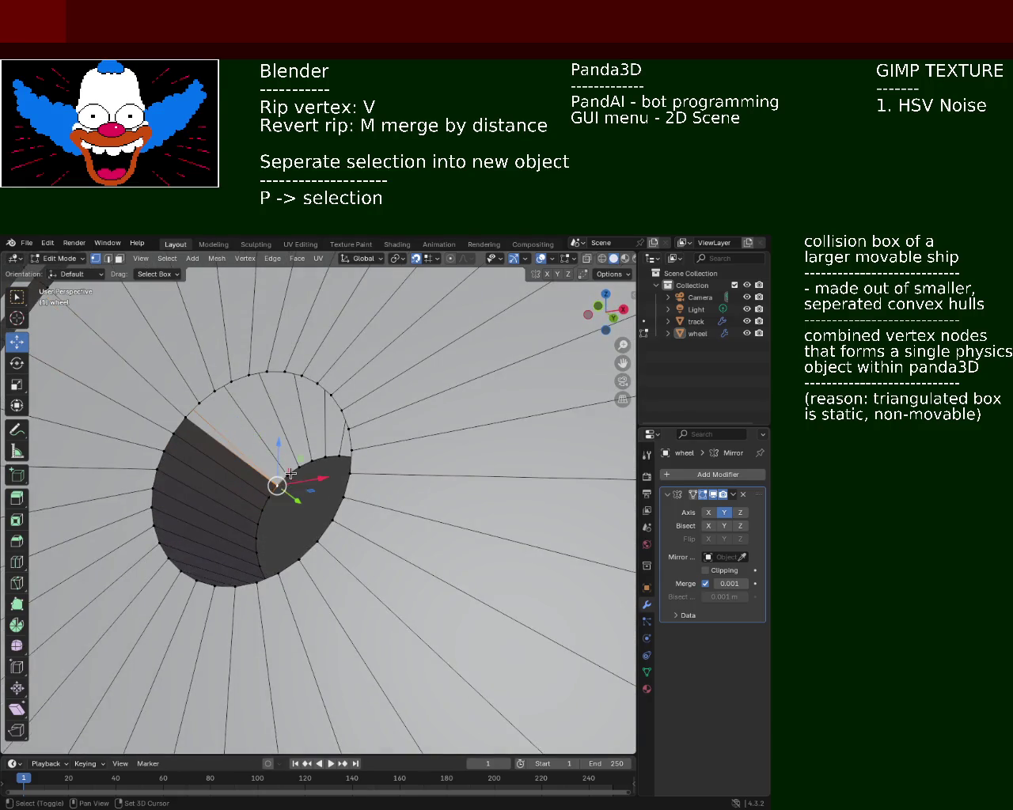
key("ctrl+z")
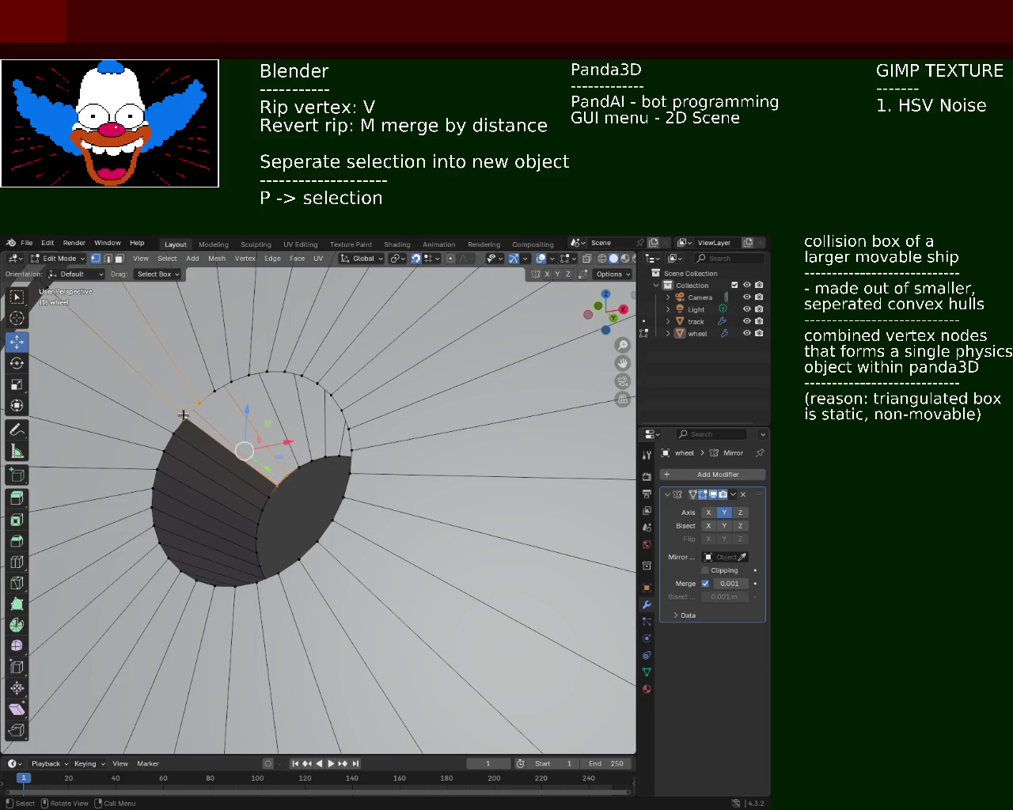
left_click(302, 477)
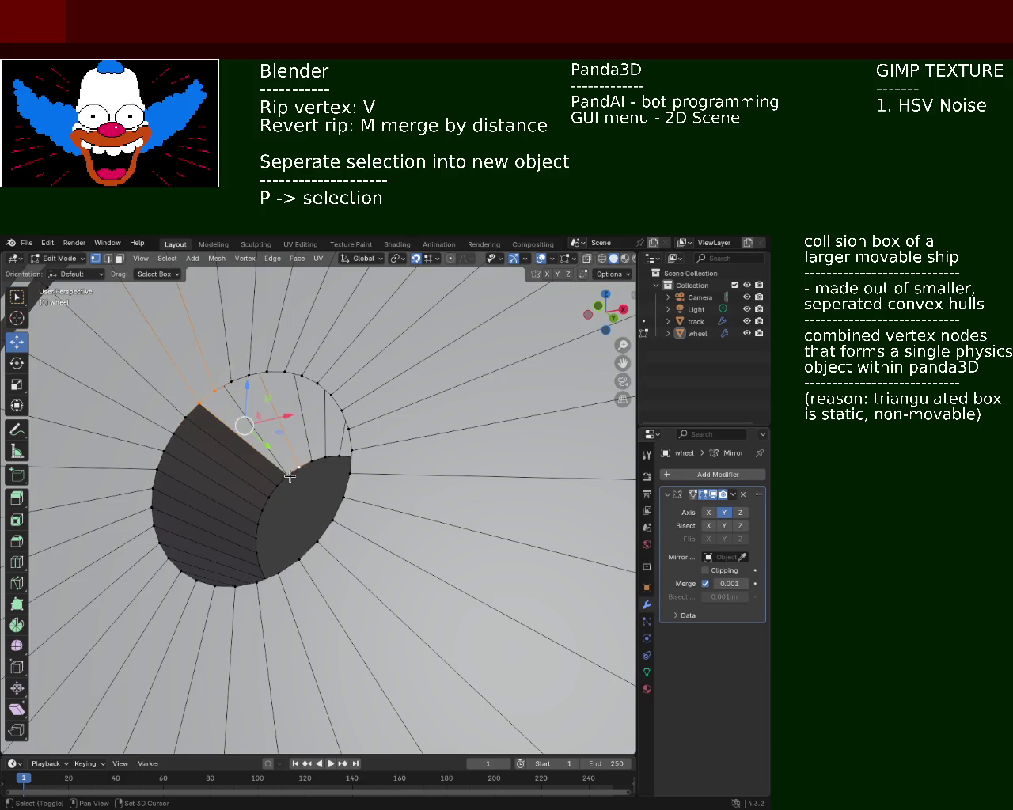
key("v")
left_click(250, 409)
left_click(209, 392, "shift")
left_click(240, 389, "shift")
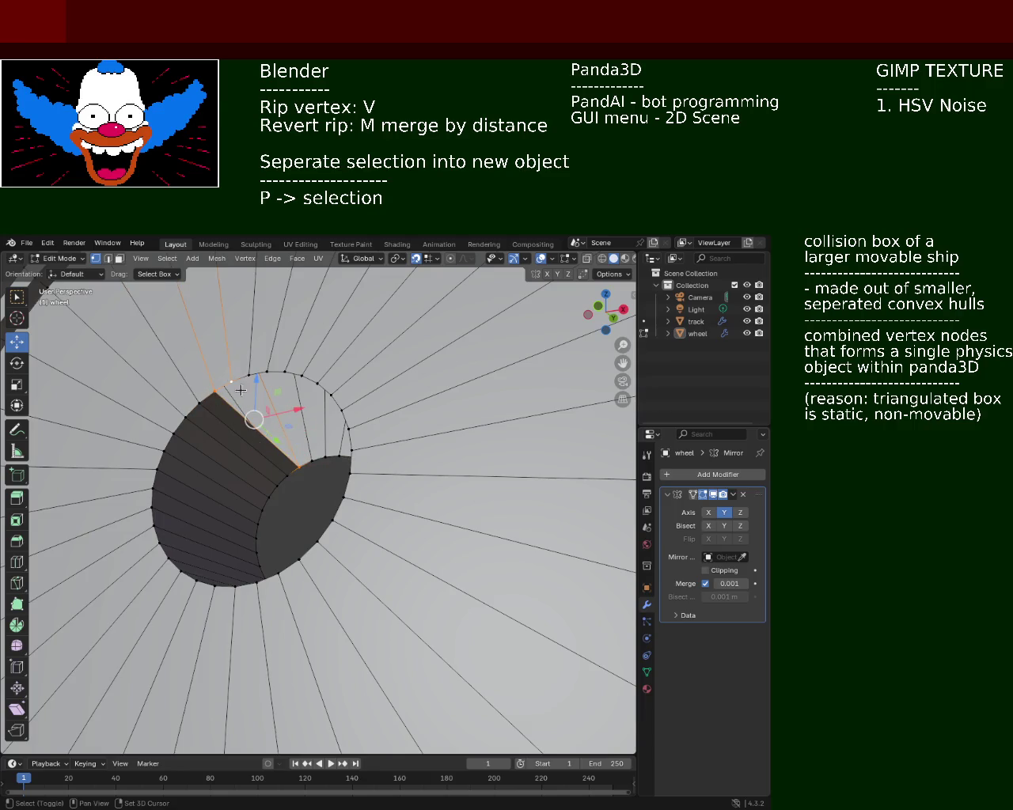
key("m")
- Rip another vertex out of the wall face and fill the gap beside it with F
left_click(313, 460)
key("v")
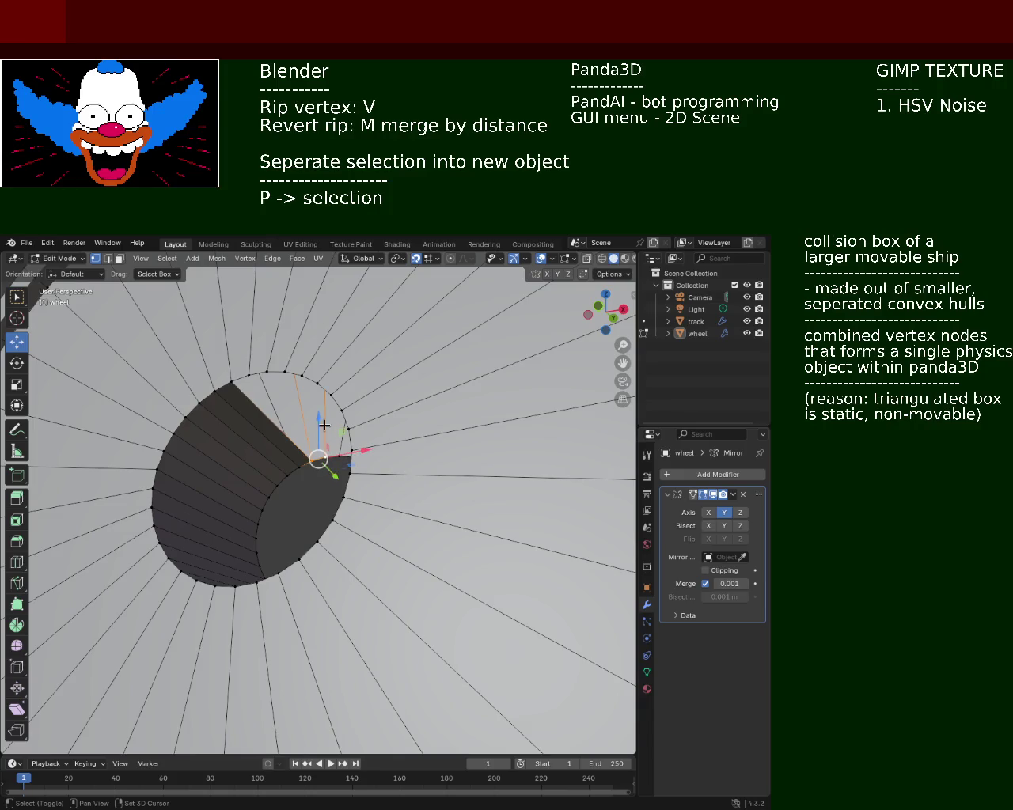
left_click(245, 372)
left_click(229, 382, "shift")
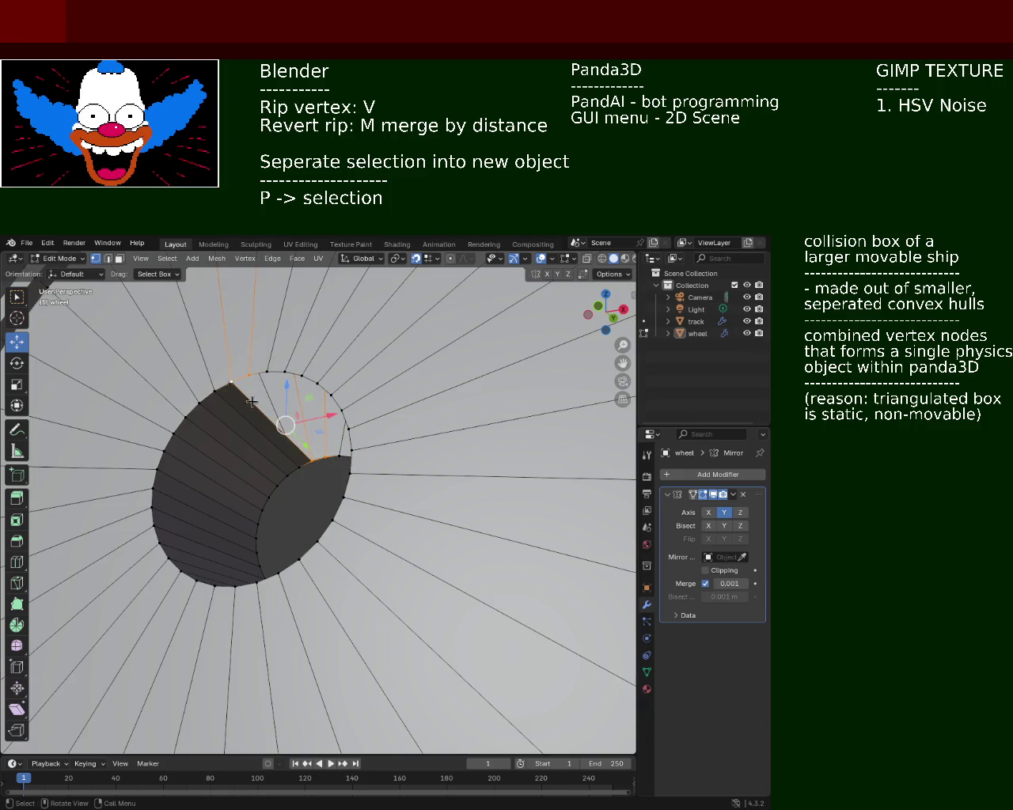
key("f")
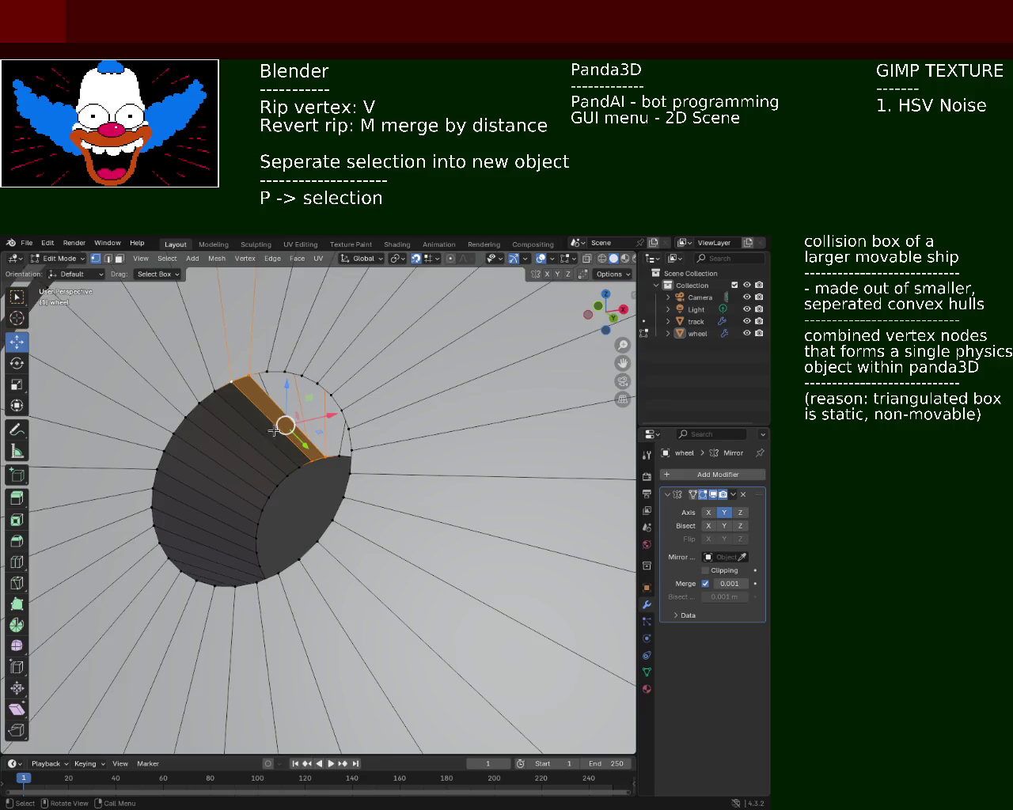
- Select the wall's top vertex, vertical edge and neighbouring face strip at the hub
middle_click_drag(267, 461, 273, 390)
left_click(265, 364)
middle_click_drag(333, 489, 327, 463)
left_click(327, 462)
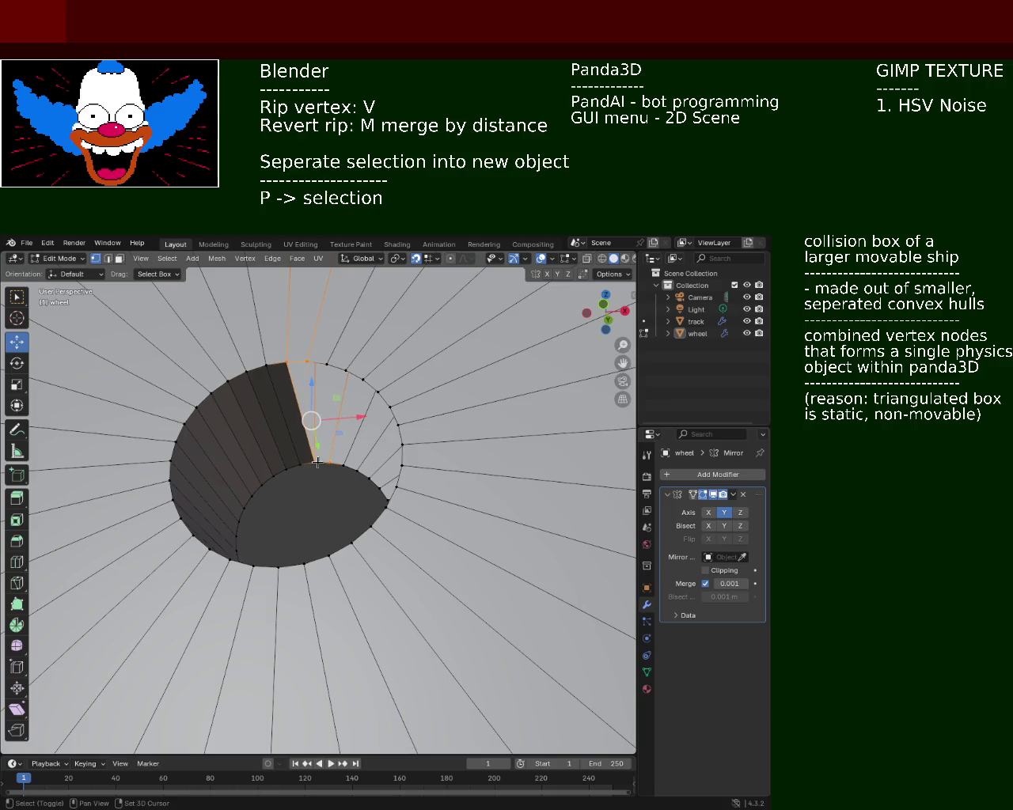
left_click(326, 461)
left_click(325, 363, "shift")
left_click(339, 470, "shift")
middle_click_drag(339, 470, 369, 371)
- Select top and bottom rim vertices to continue the wall onto the hole's upper right side
left_click(369, 372)
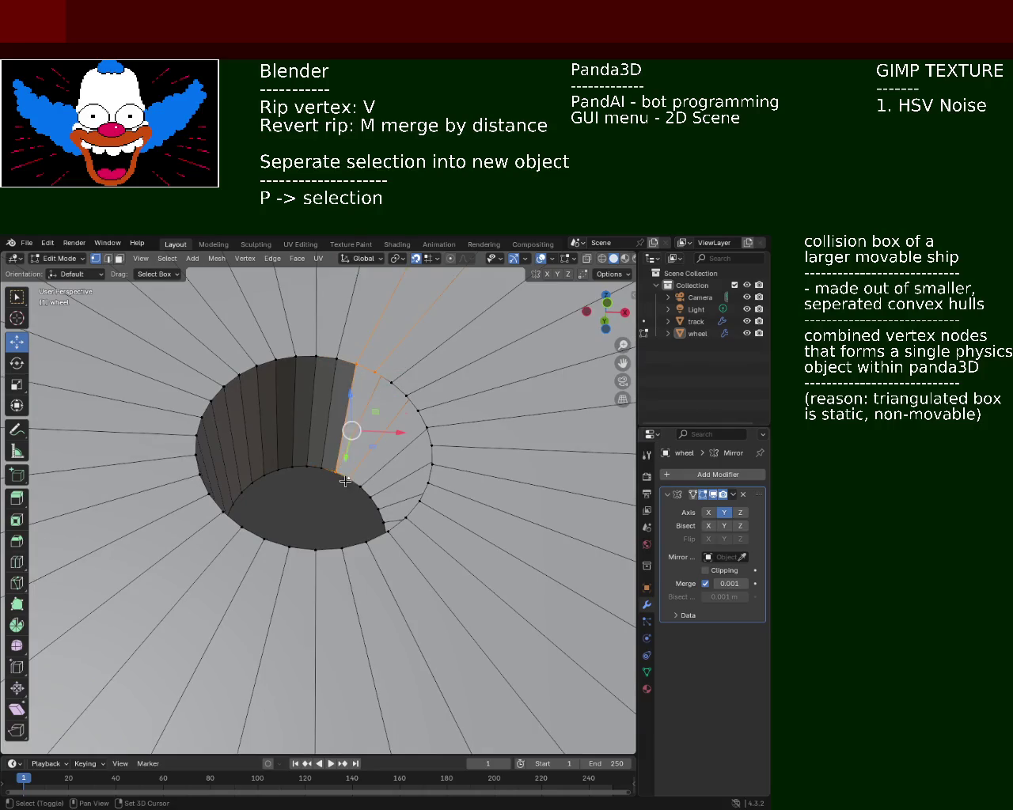
left_click(347, 478)
left_click(391, 382, "shift")
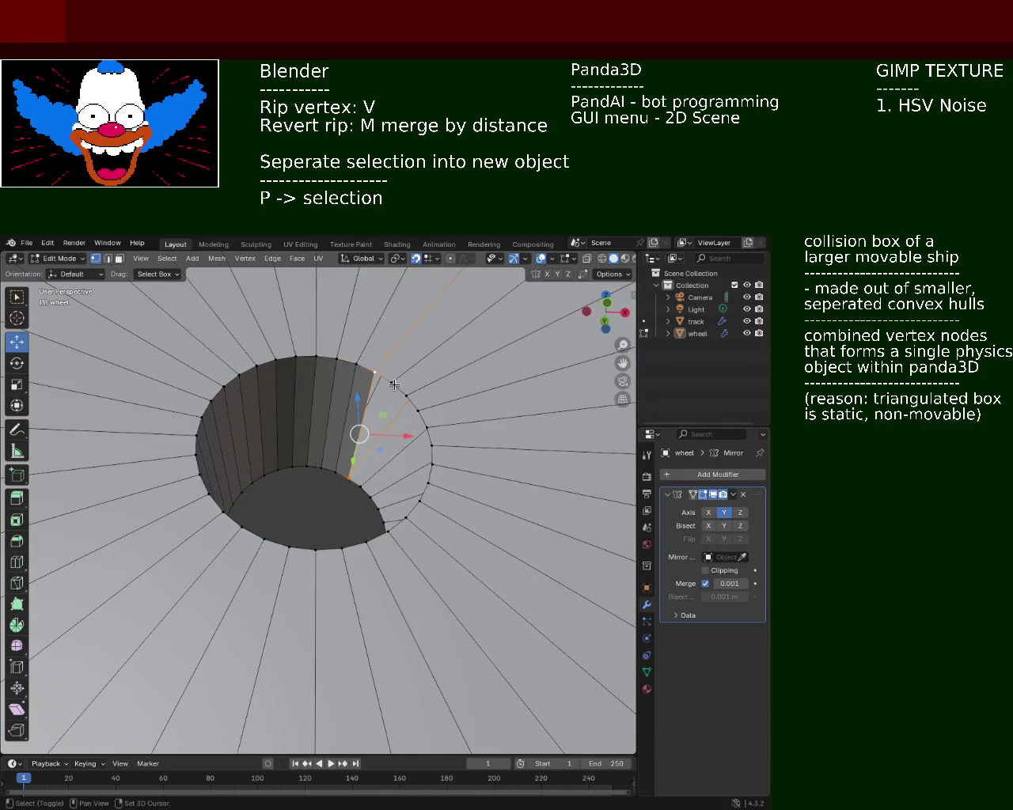
left_click(371, 475, "shift")
left_click(349, 479)
left_click(428, 427, "shift")
mouse_move(428, 427)
middle_mouse_down()
mouse_move(484, 512)
mouse_move(396, 488)
mouse_move(382, 511)
mouse_move(421, 526)
middle_mouse_up()
left_click(326, 580)
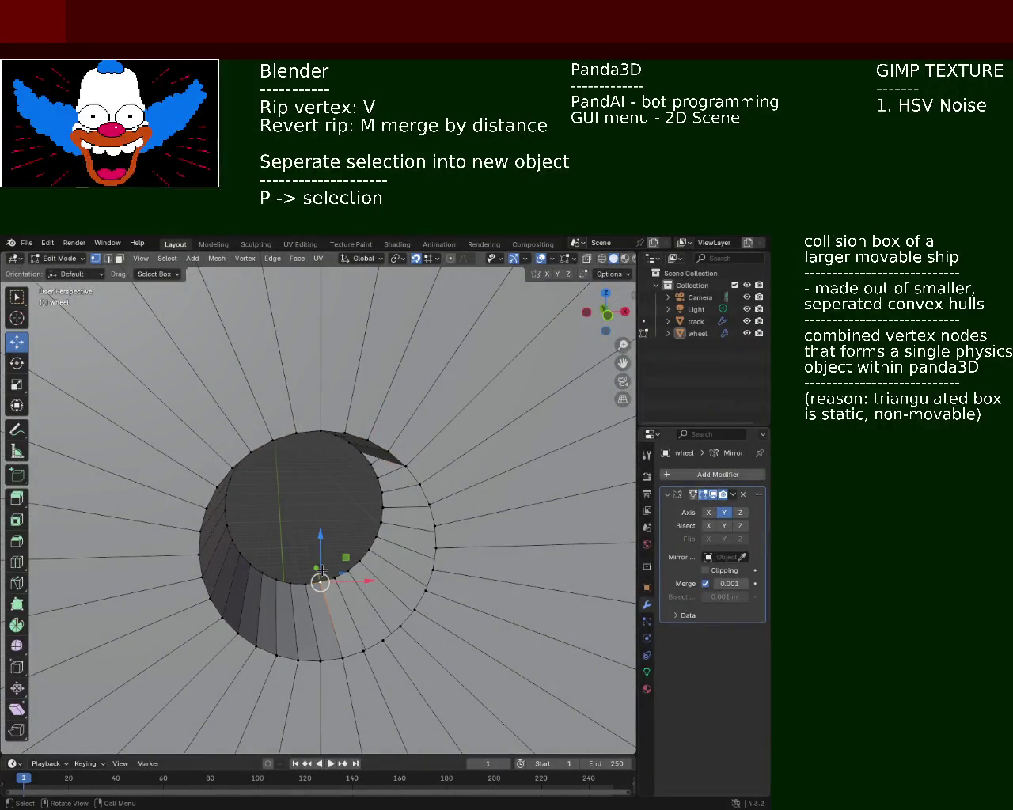
- Select the face strip below the hole plus the outer-ring vertex and its edge to the inner ring
left_click(362, 650, "shift")
left_click(342, 657, "shift")
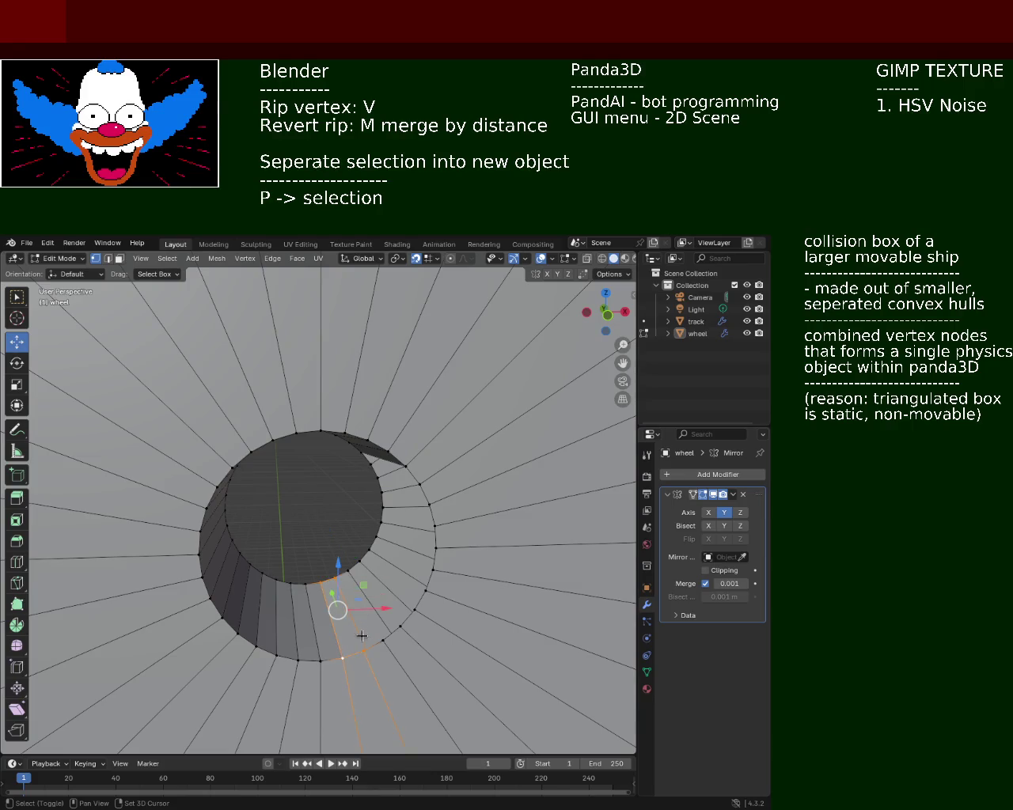
left_click(338, 580, "shift")
left_click(382, 639, "shift")
left_click(380, 641, "shift")
left_click(356, 558, "shift")
- Extend the selection along the inner ring to complete the quad wedge face
left_click(400, 627, "shift")
left_click(397, 623)
left_click(363, 563, "shift")
left_click(368, 547, "shift")
left_click(418, 610, "shift")
left_click(419, 610, "shift")
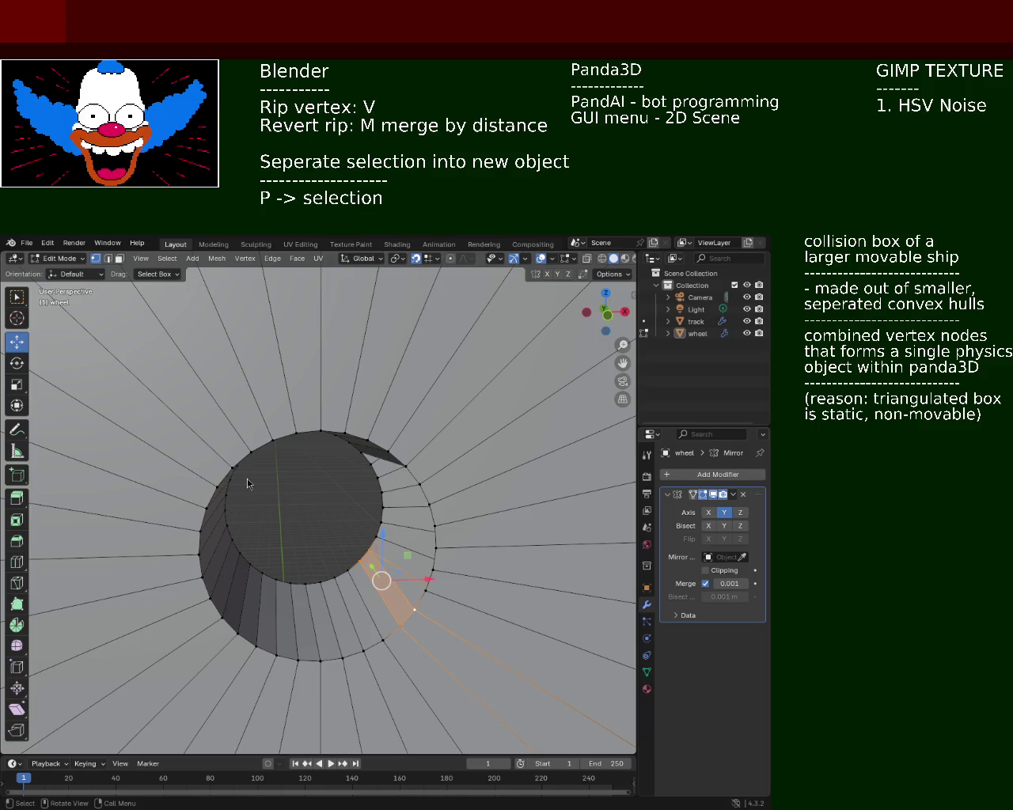
- Pull a ring vertex inward to reshape the wedge, viewing into the hole
left_click(401, 530)
middle_click_drag(400, 531, 424, 556)
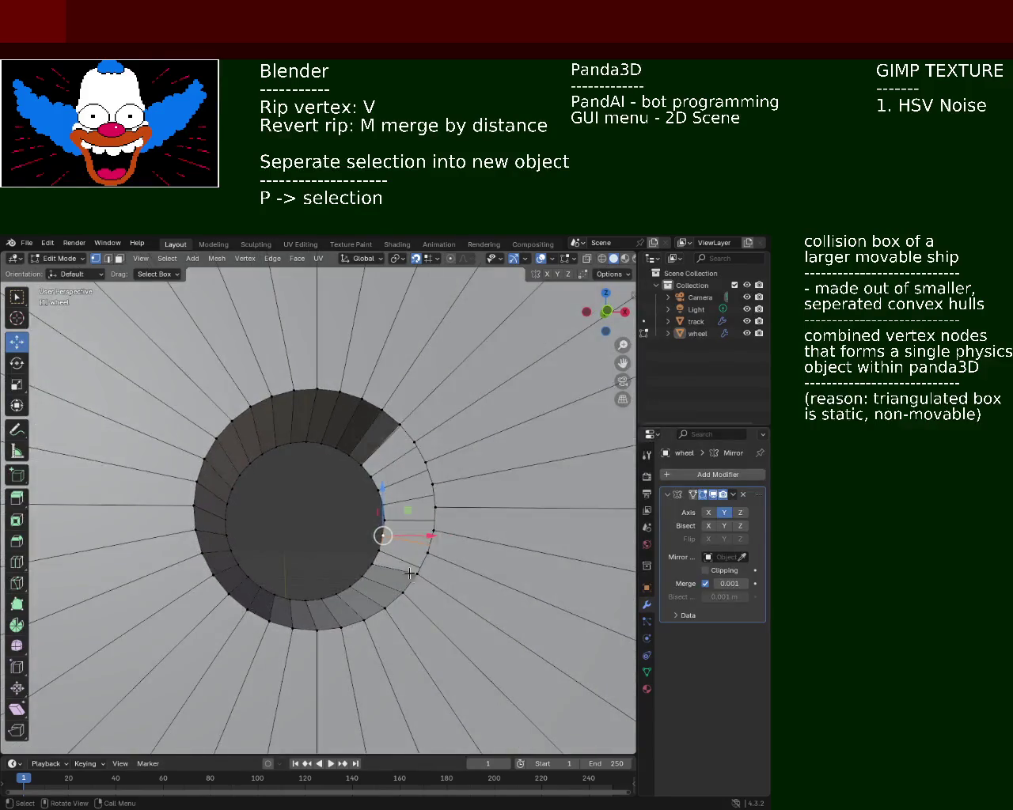
left_click_drag(424, 556, 382, 536)
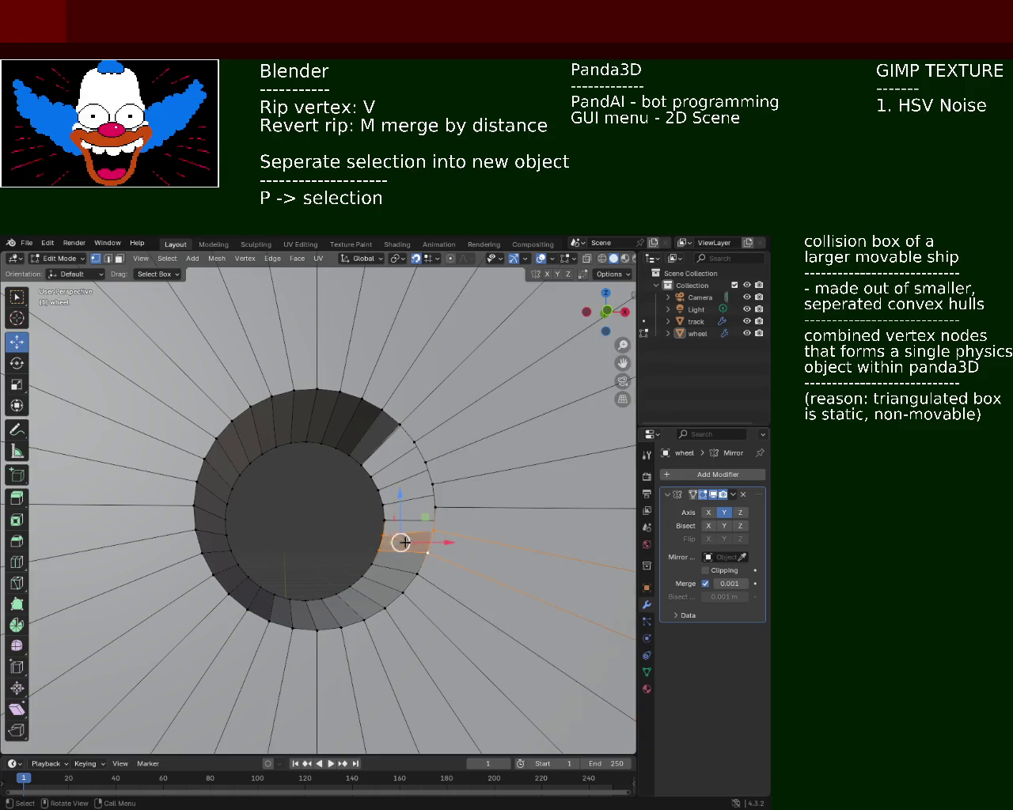
- Select the wedge faces on the right and upper side of the hole
left_click(411, 518)
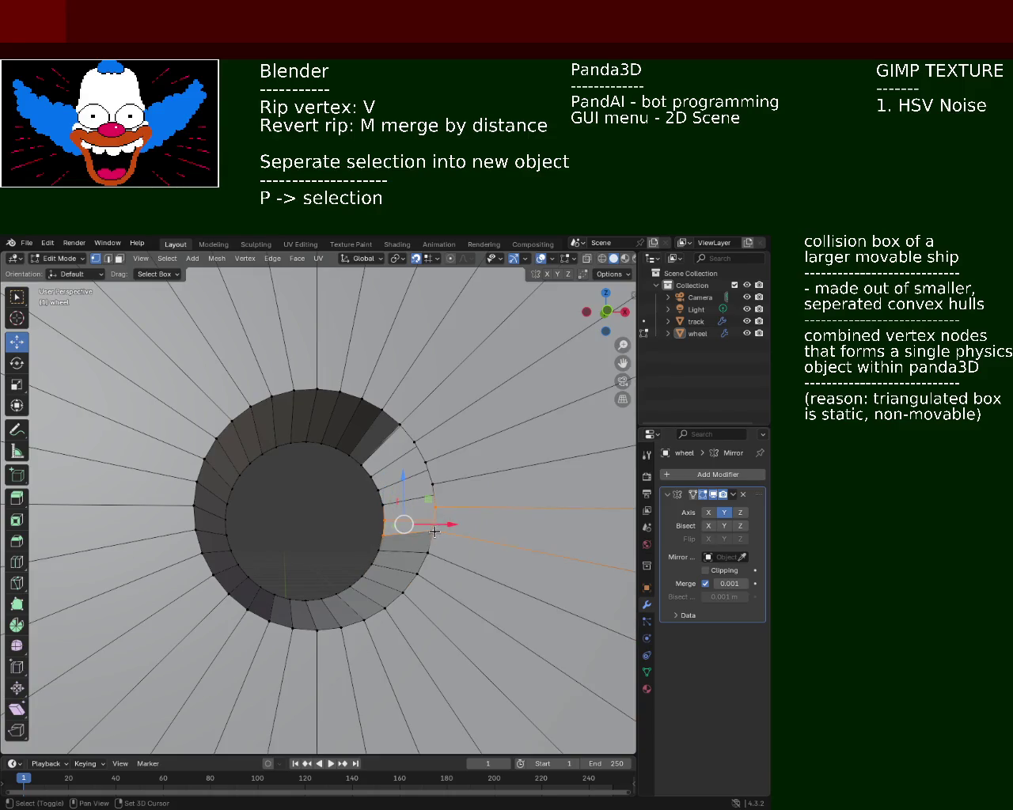
left_click(386, 516)
left_click(428, 483, "shift")
left_click(430, 513, "shift")
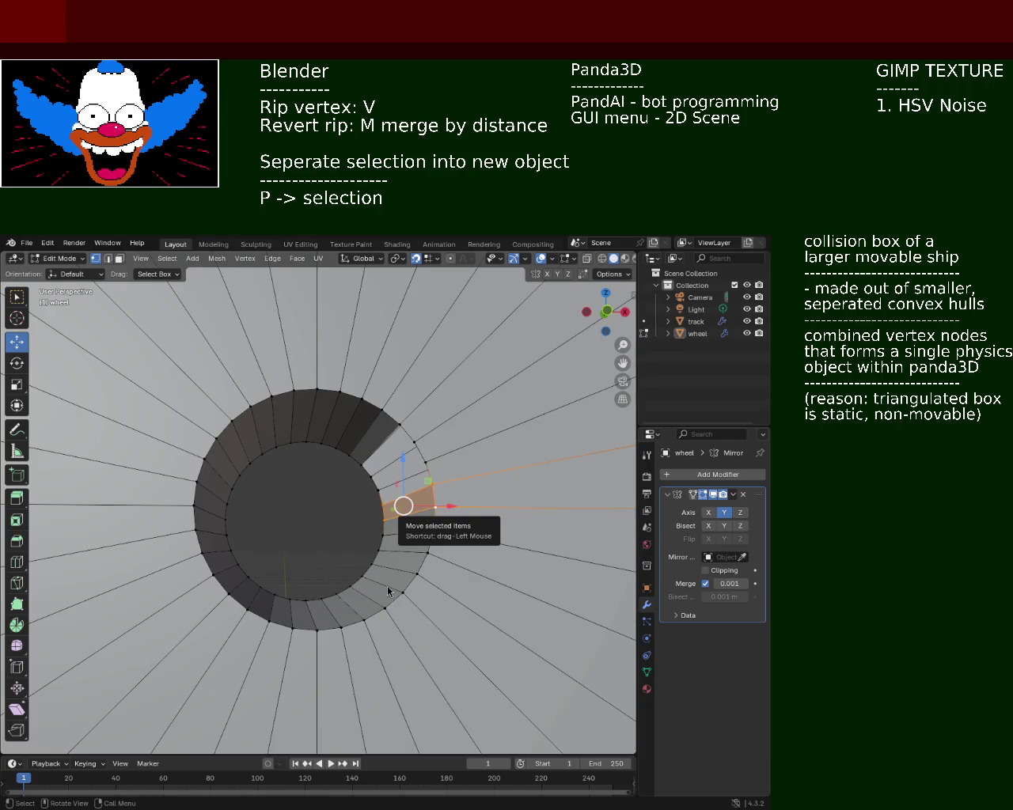
- Close the ripped notch along the upper wedge's edge, then select the next wedge face with its spokes
left_click(380, 500)
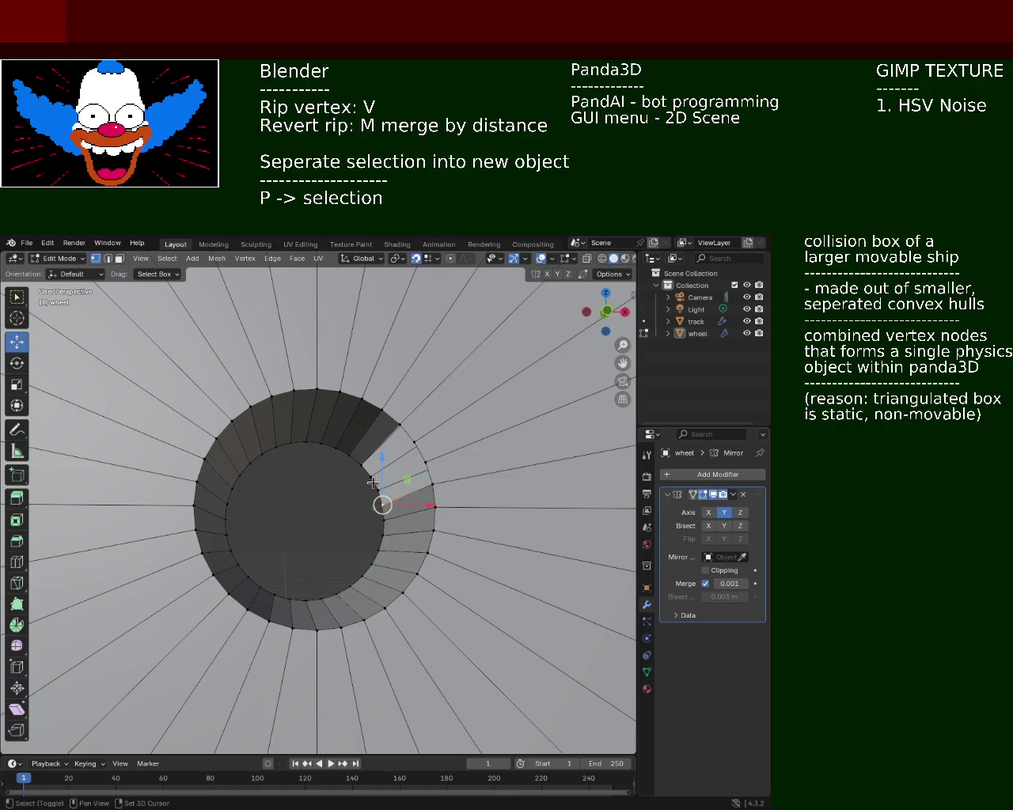
left_click(425, 464)
left_click(432, 489, "shift")
left_click(382, 506, "shift")
left_click(375, 487, "shift")
left_click(424, 464)
left_click(399, 425, "shift")
left_click(371, 477, "shift")
key("ctrl+z")
key("ctrl+z")
left_click(402, 426, "shift")
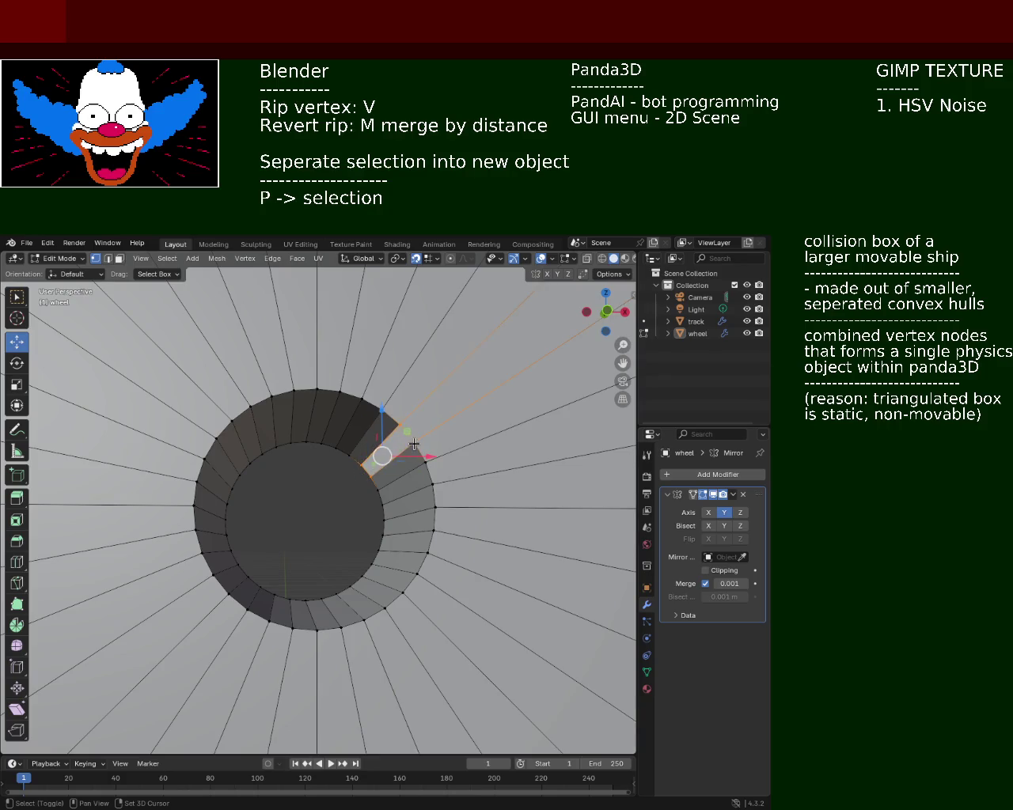
left_click(413, 441, "shift")
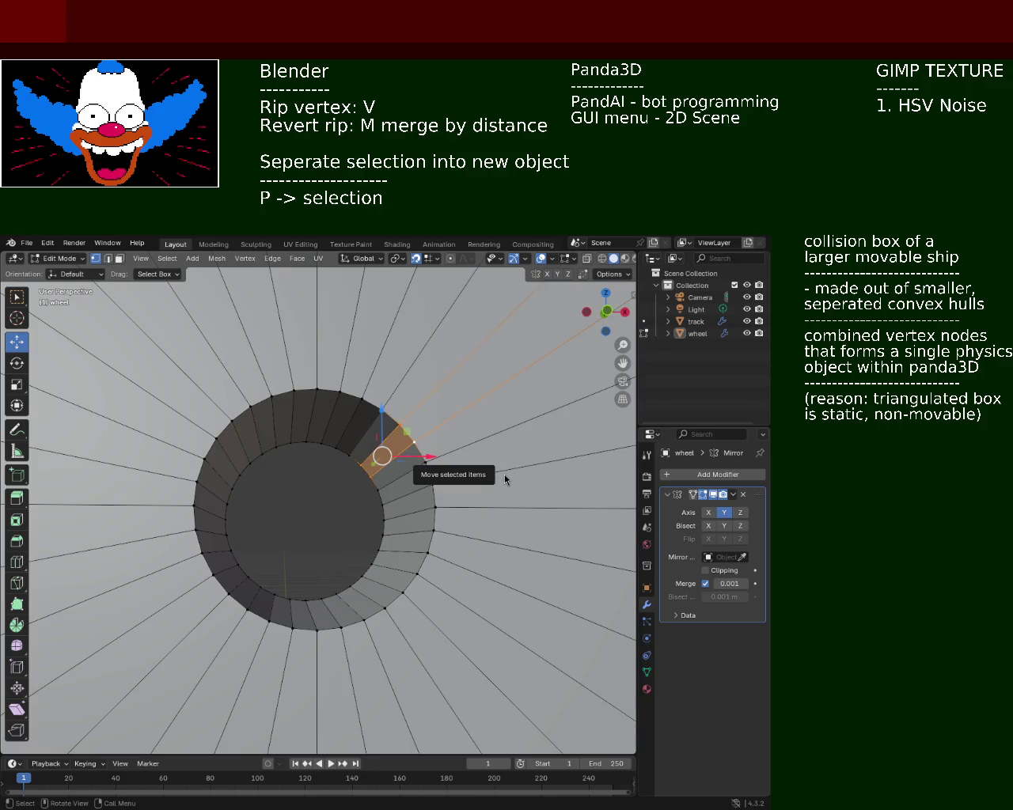
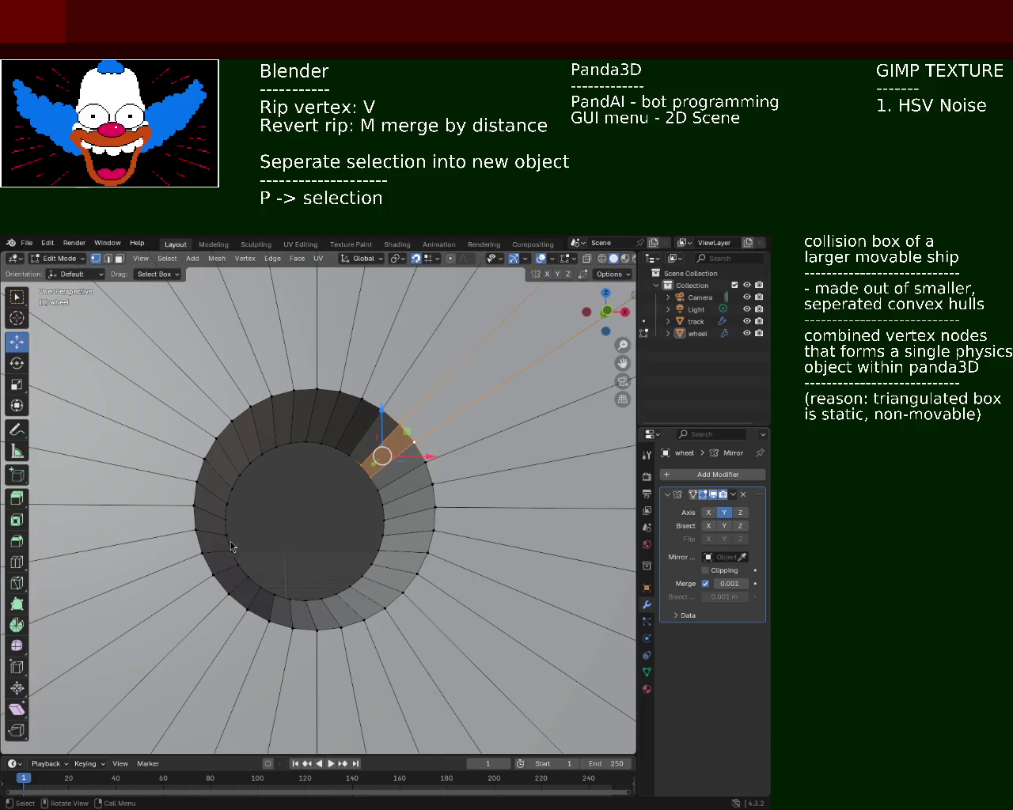
- Orbit around the wheel to a side view of both wheels and return to Object Mode
scroll(356, 469, "up", 3)
middle_click_drag(356, 469, 385, 500)
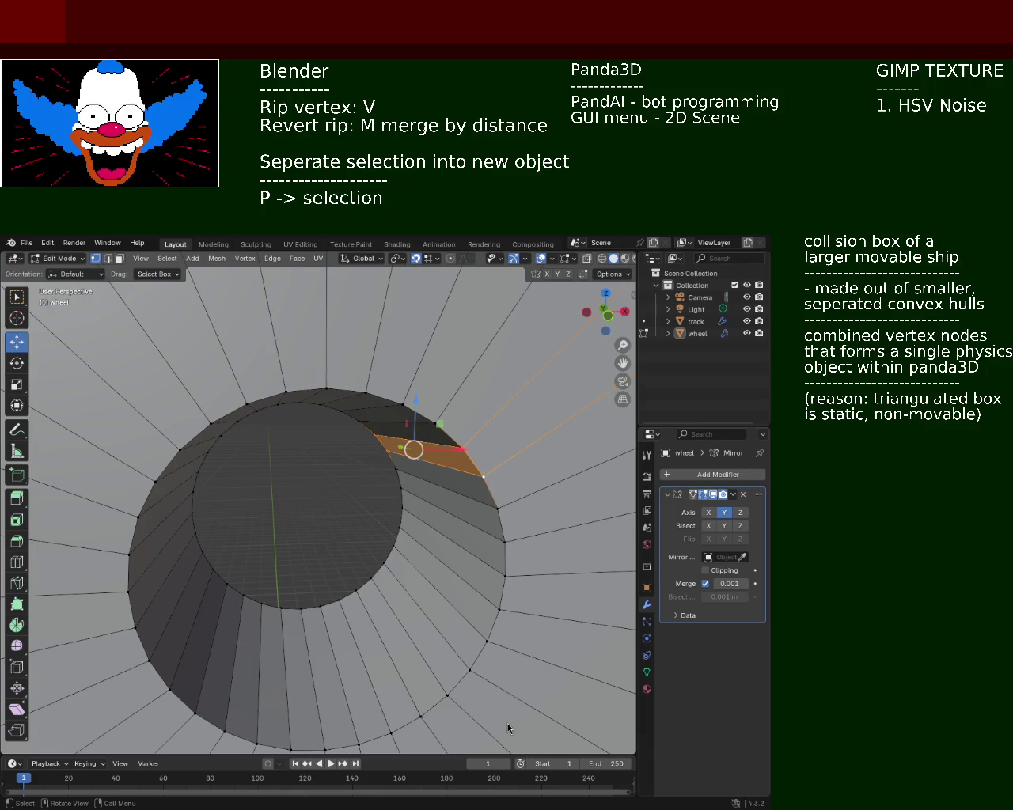
mouse_move(372, 443)
middle_mouse_down("ctrl")
mouse_move(415, 536)
mouse_move(319, 436)
mouse_move(356, 571)
mouse_move(312, 610)
mouse_move(293, 570)
mouse_move(239, 536)
mouse_move(151, 534)
mouse_move(186, 504)
mouse_move(145, 533)
mouse_move(430, 523)
mouse_move(432, 499)
mouse_move(430, 529)
mouse_move(418, 512)
mouse_move(296, 530)
middle_mouse_up("ctrl")
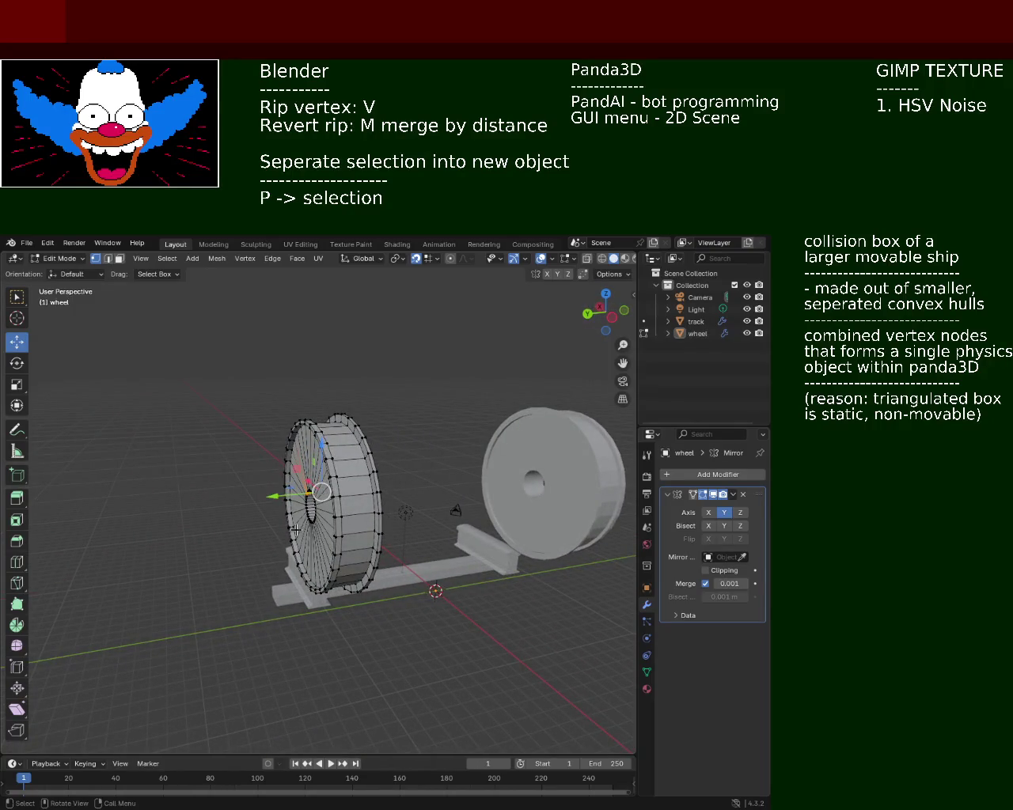
middle_click_drag(470, 522, 410, 523)
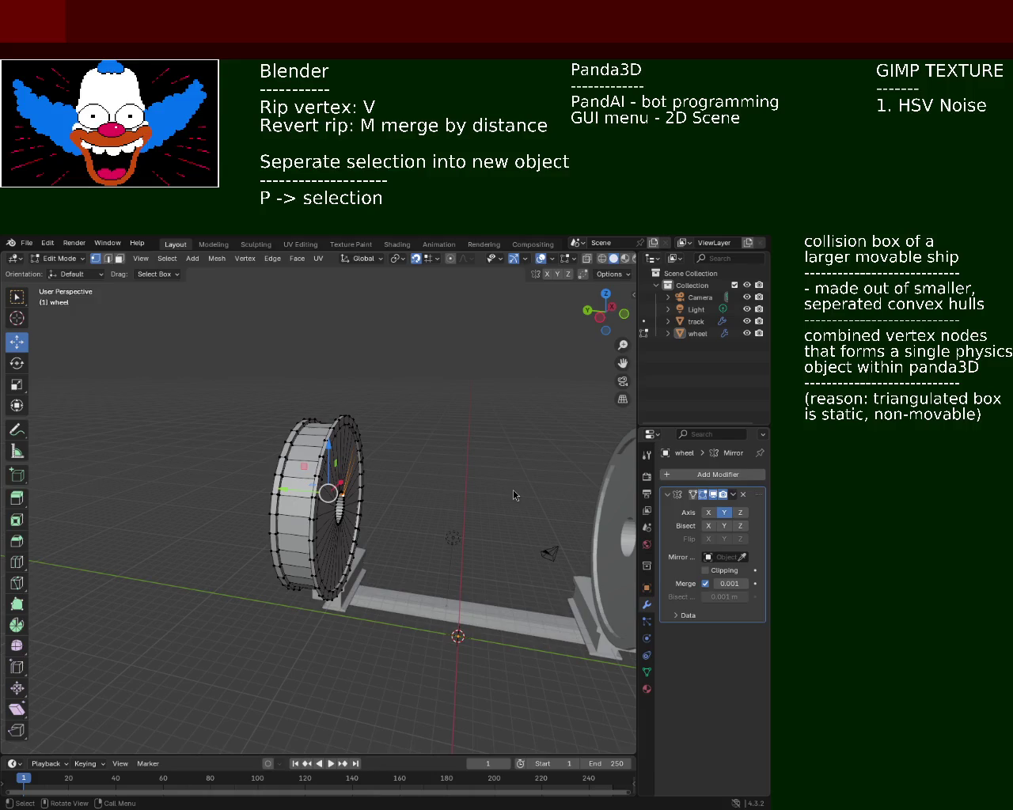
mouse_move(416, 514)
middle_mouse_down()
mouse_move(513, 532)
mouse_move(397, 493)
mouse_move(423, 491)
middle_mouse_up()
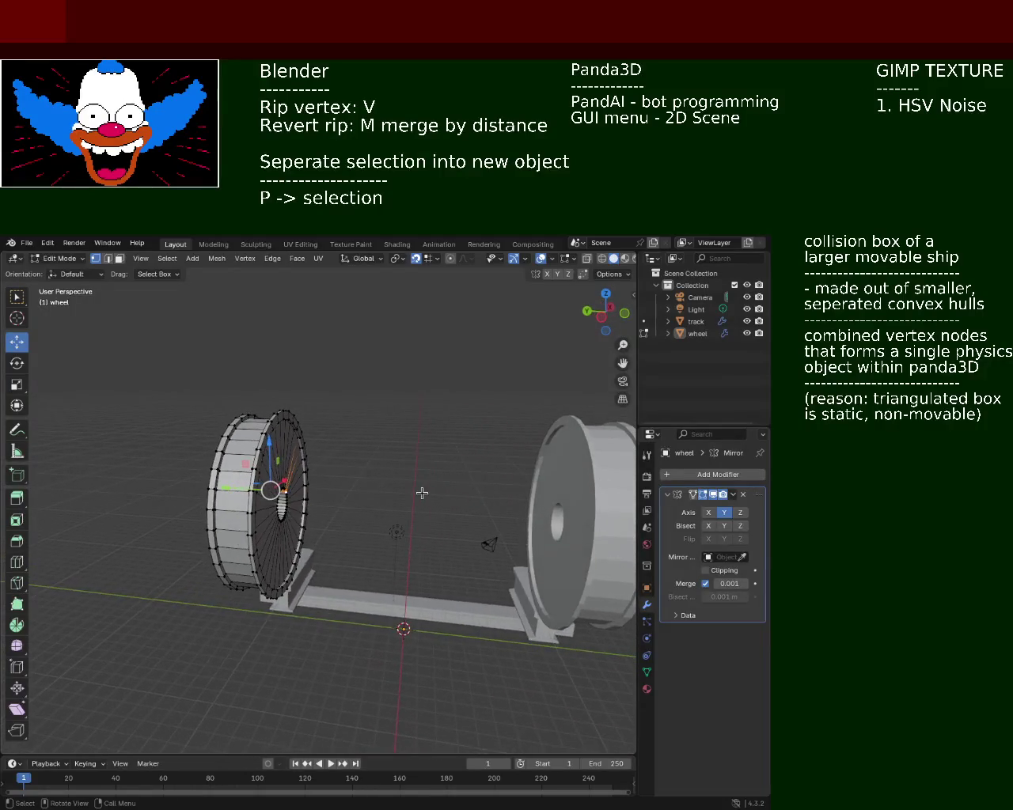
mouse_move(337, 487)
middle_mouse_down()
mouse_move(313, 473)
mouse_move(400, 497)
mouse_move(340, 571)
middle_mouse_up()
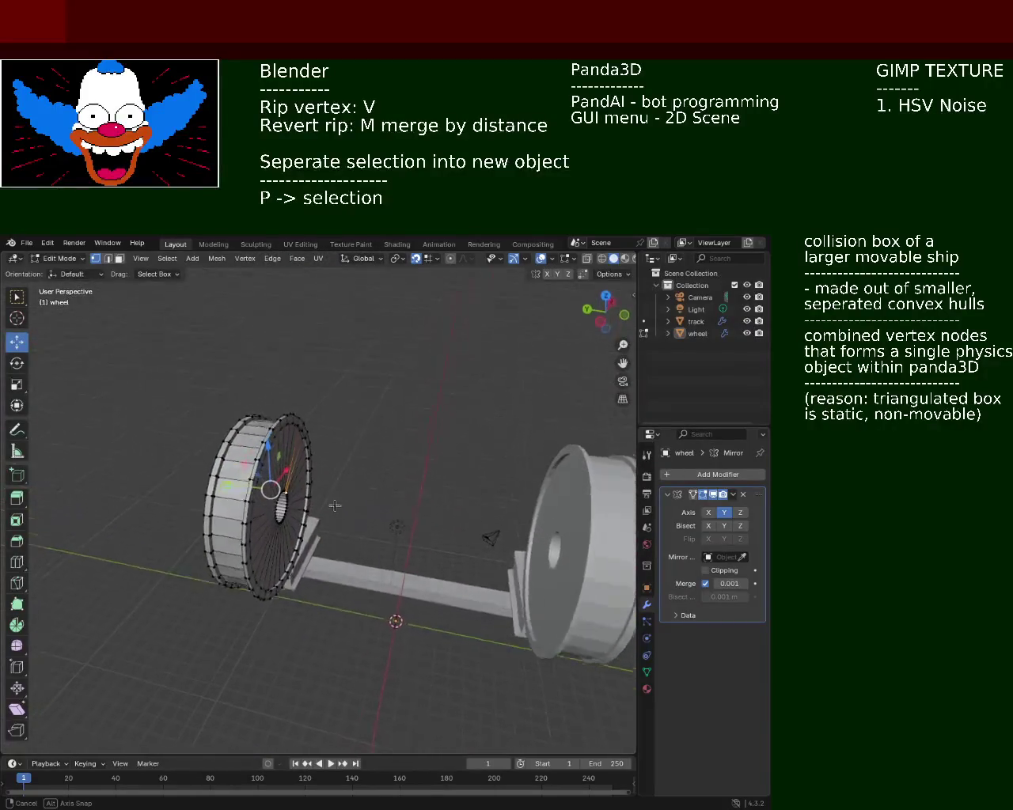
middle_click_drag(340, 571, 373, 497)
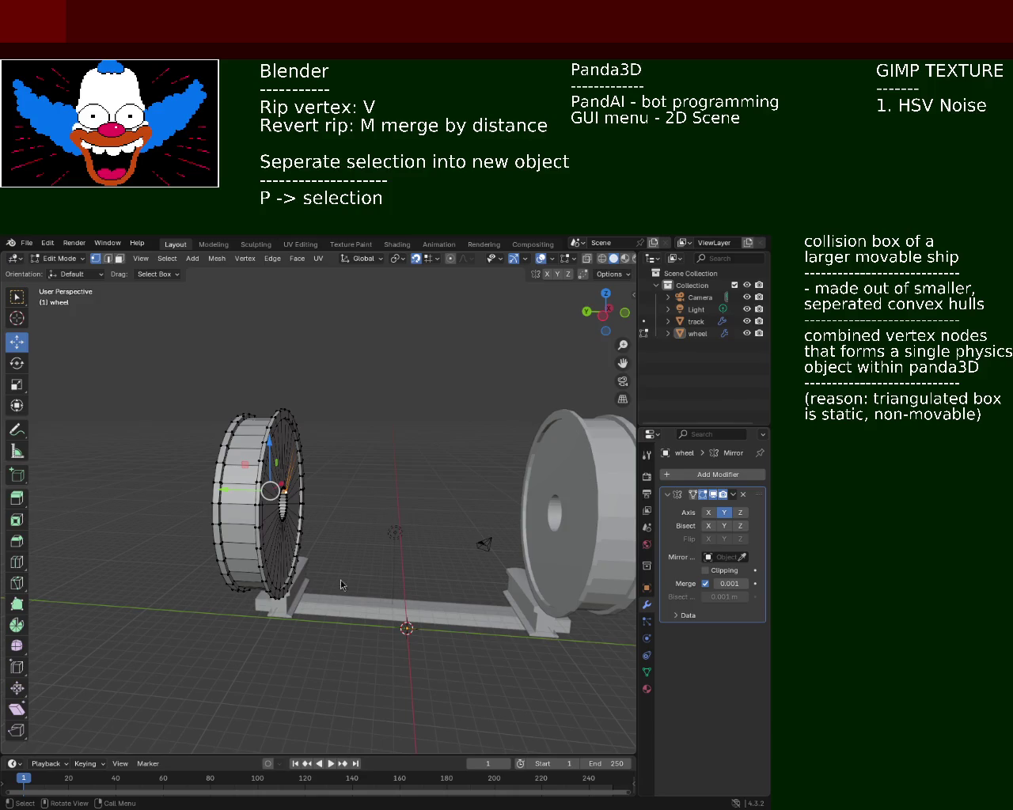
key("Tab")
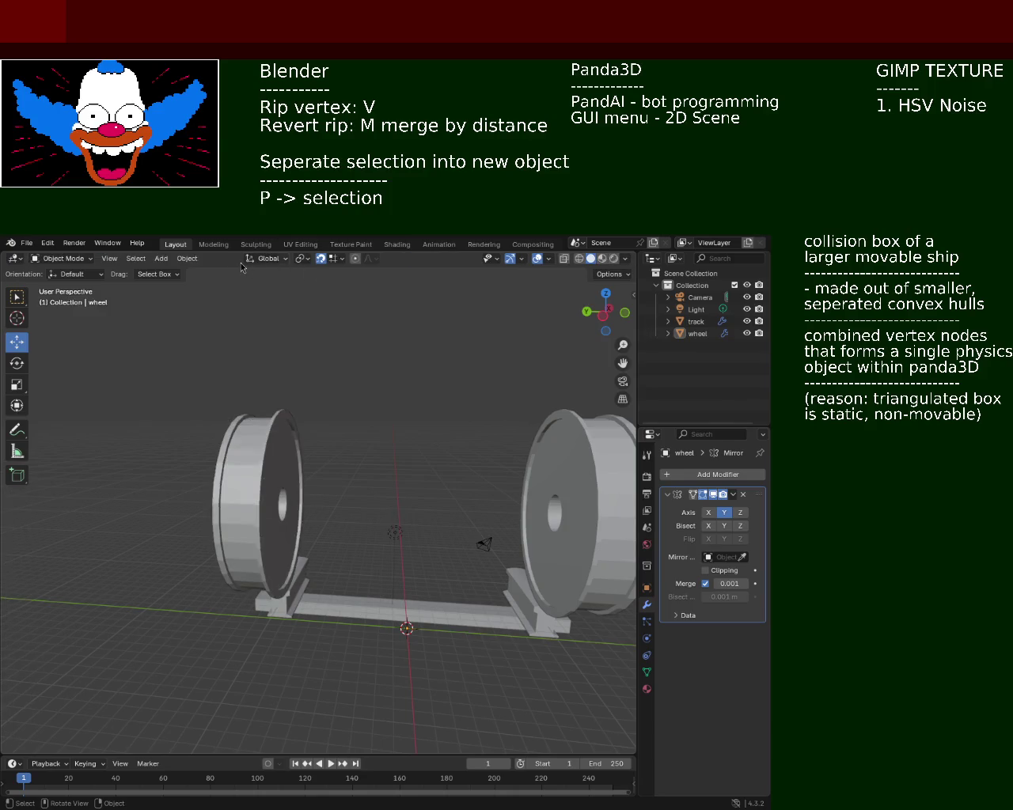
- Add a Circle mesh at the origin between the wheels
left_click(194, 259)
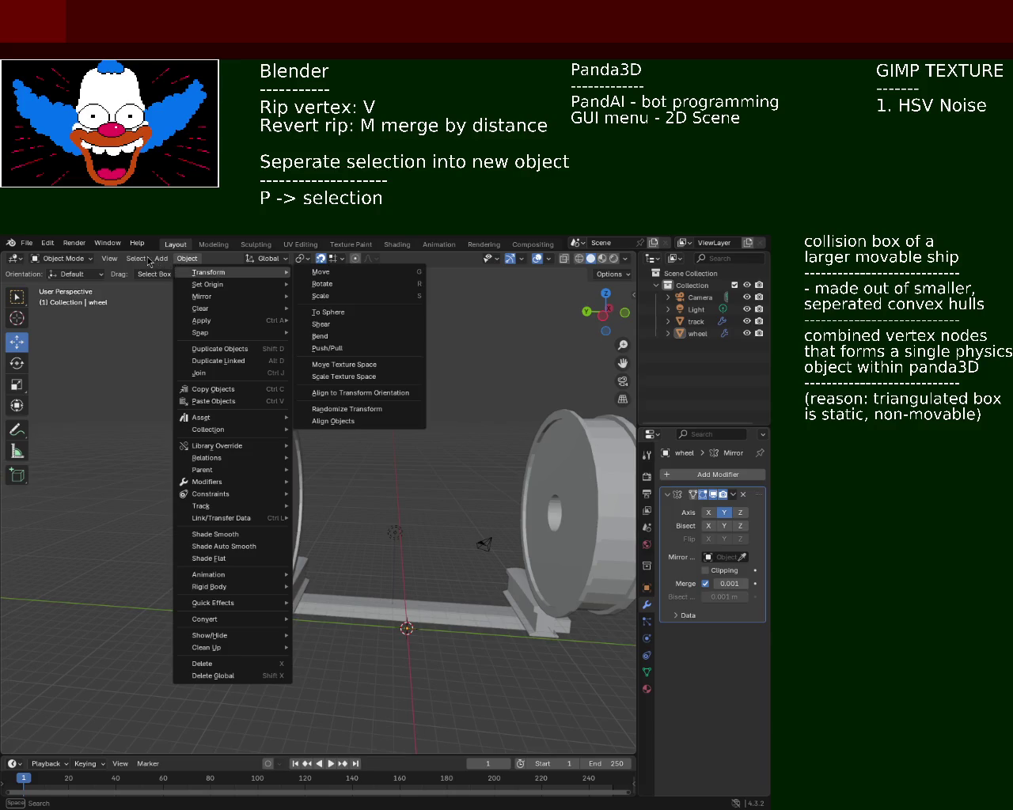
mouse_move(198, 272)
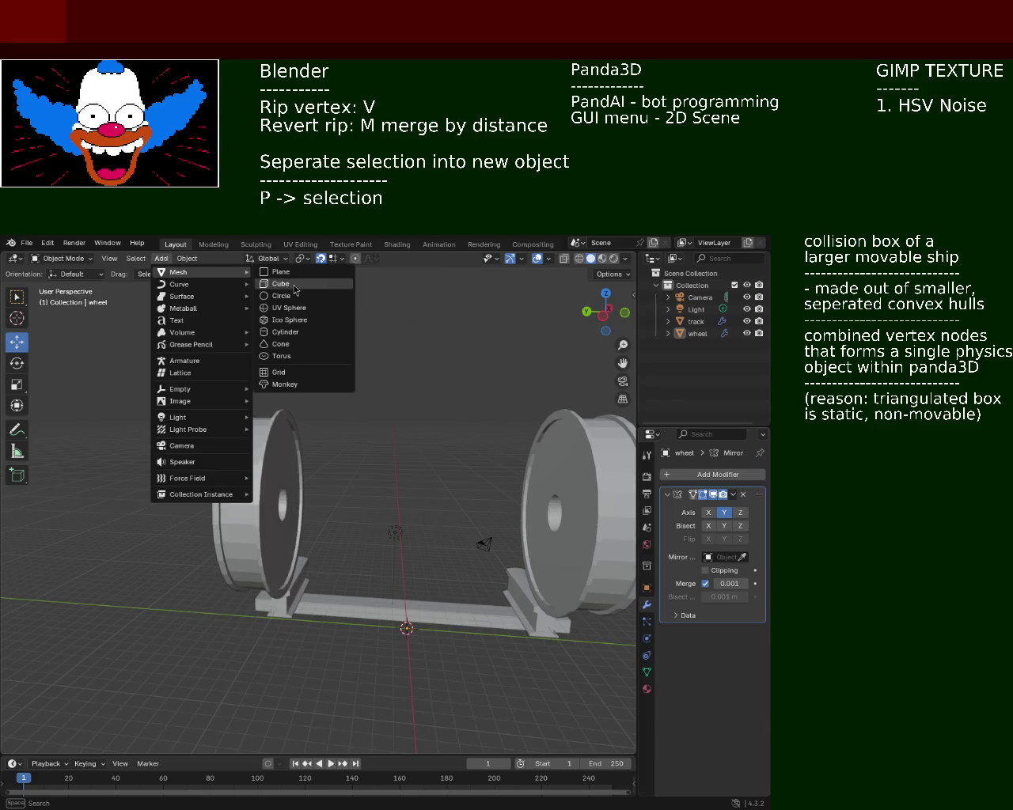
left_click(281, 296)
middle_click_drag(362, 468, 393, 529)
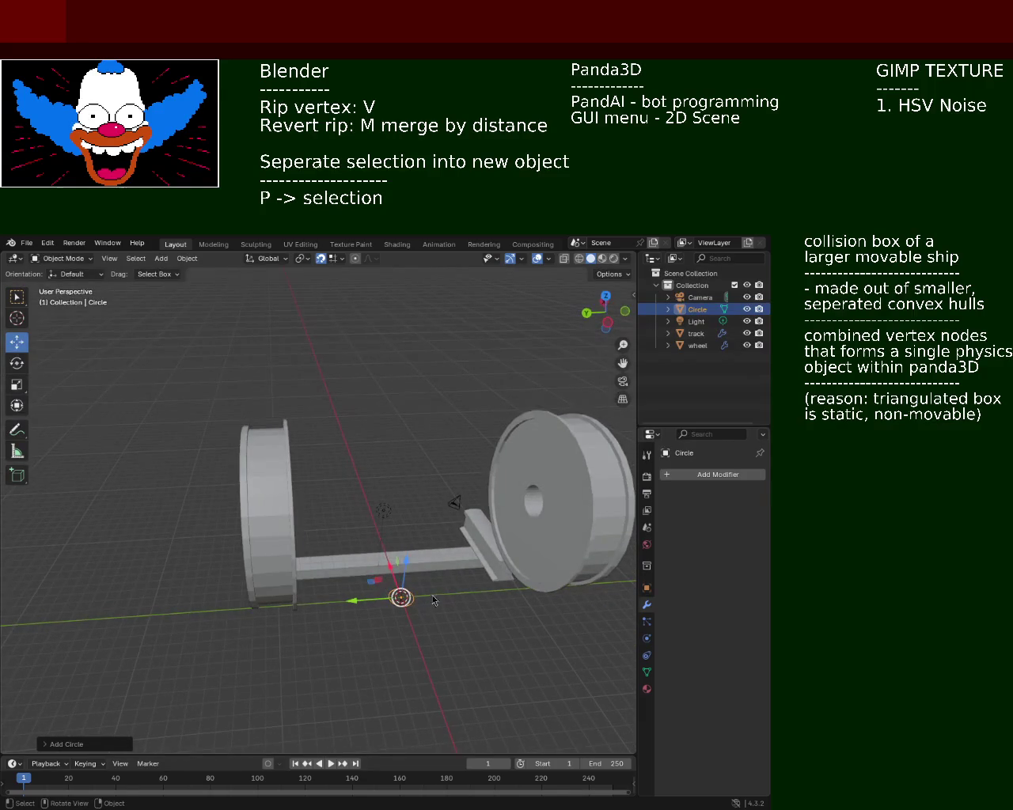
scroll(393, 529, "up", 2)
scroll(443, 570, "up", 2)
scroll(484, 602, "up", 2)
scroll(355, 376, "down", 2)
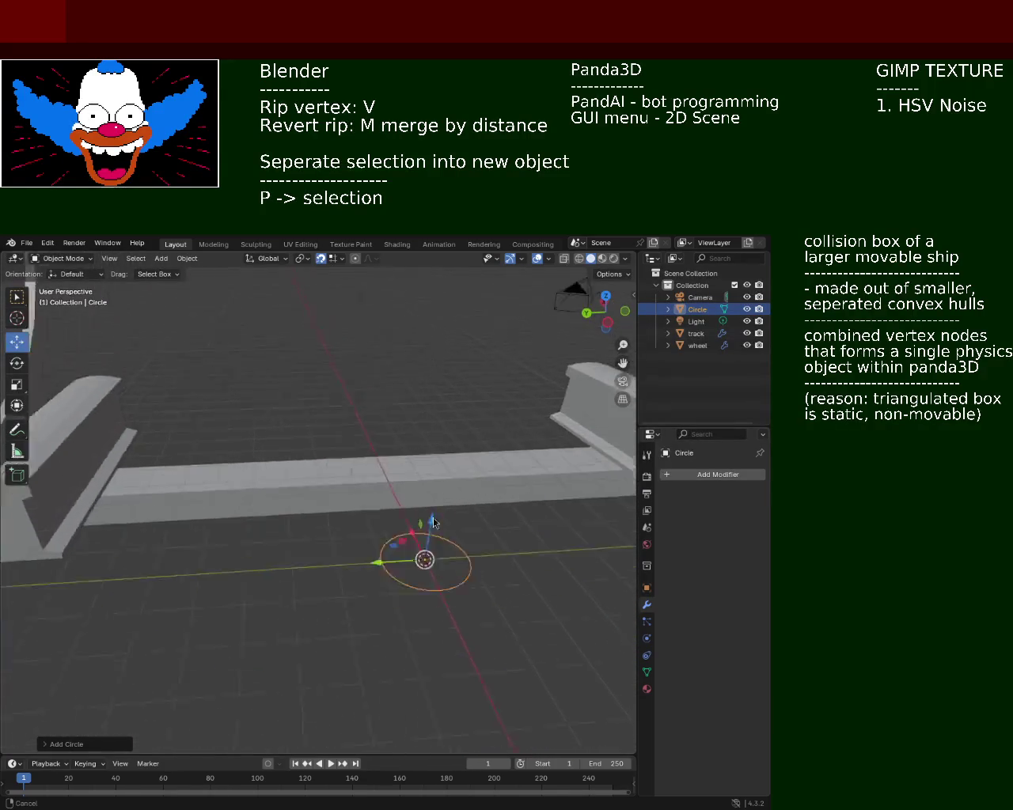
scroll(355, 376, "down", 2)
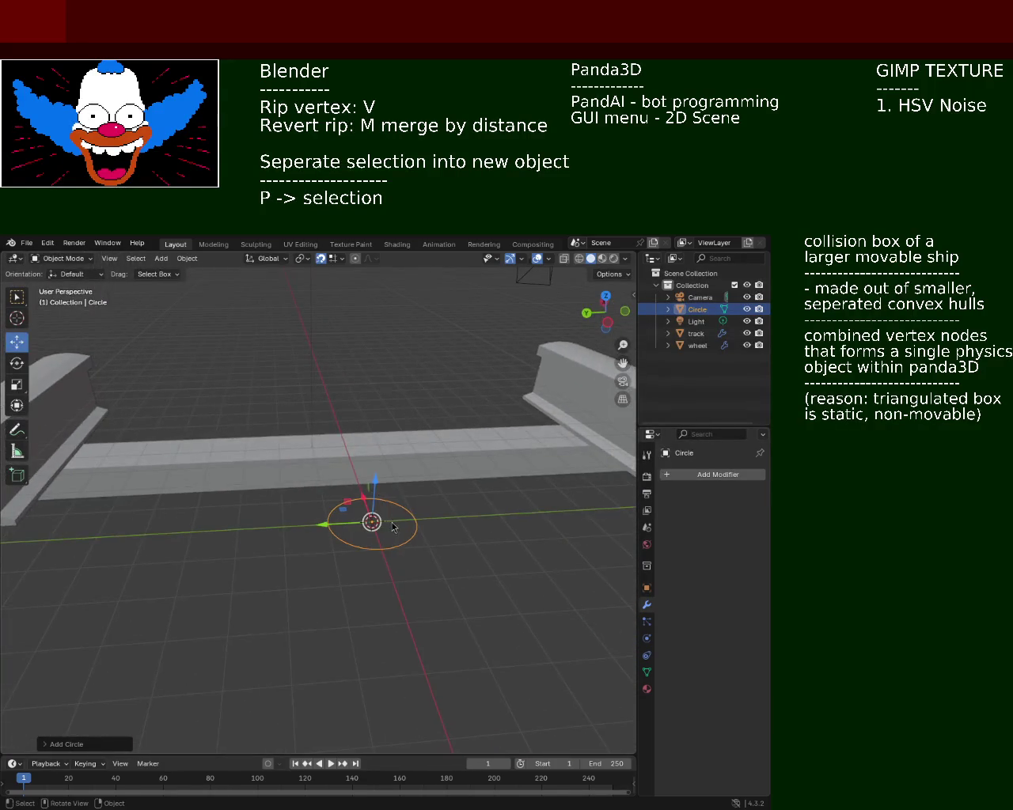
- Rotate the Circle to -90° in Right Orthographic view so it stands upright
left_click(17, 362)
middle_click_drag(380, 518, 416, 540)
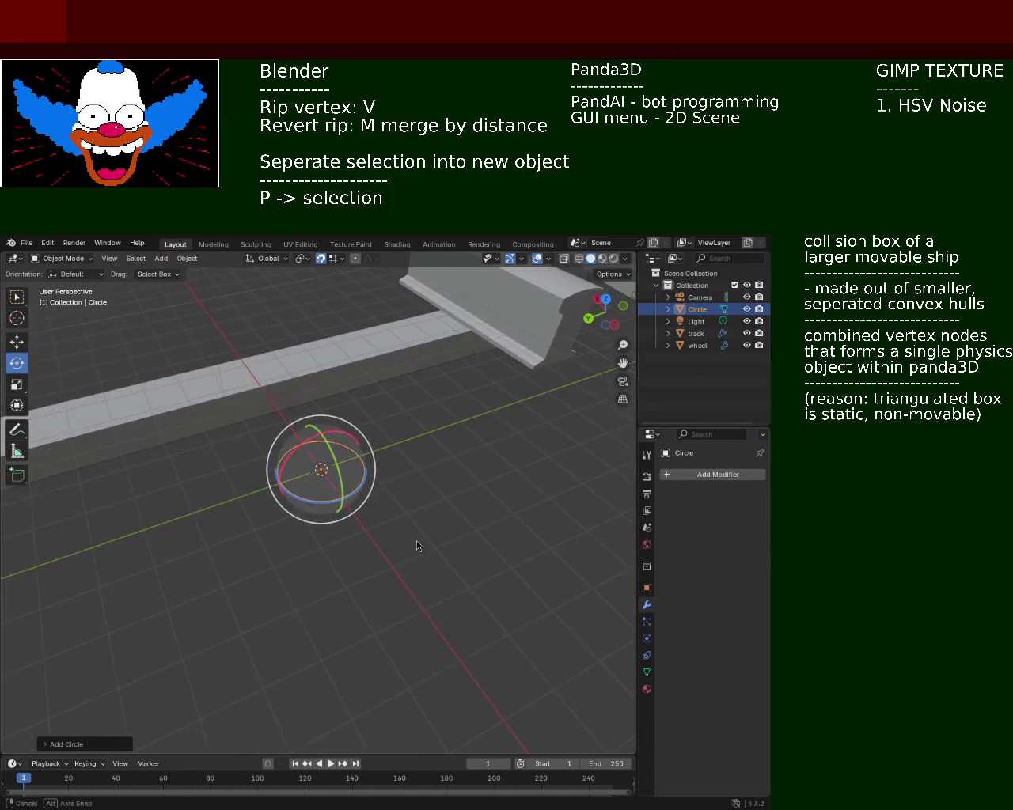
left_click_drag(337, 460, 340, 474)
key("KP_1")
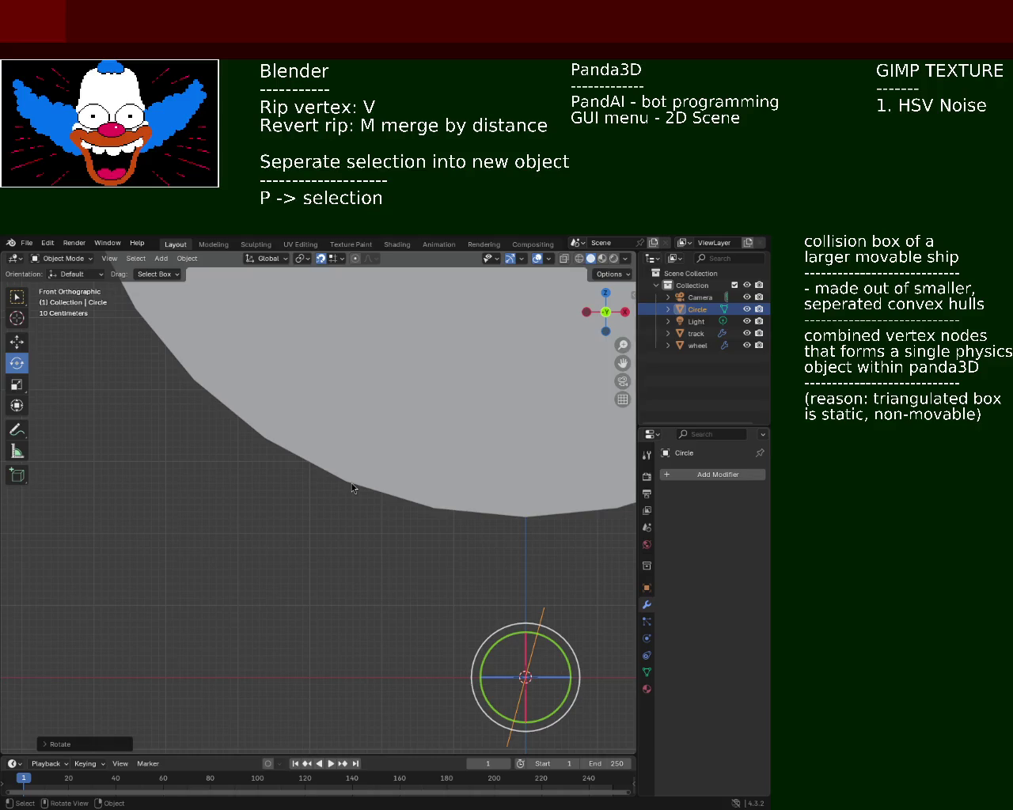
left_click_drag(492, 649, 485, 656)
mouse_move(557, 515)
middle_mouse_down()
mouse_move(273, 566)
mouse_move(335, 567)
mouse_move(334, 530)
mouse_move(282, 538)
mouse_move(239, 516)
mouse_move(355, 490)
middle_mouse_up()
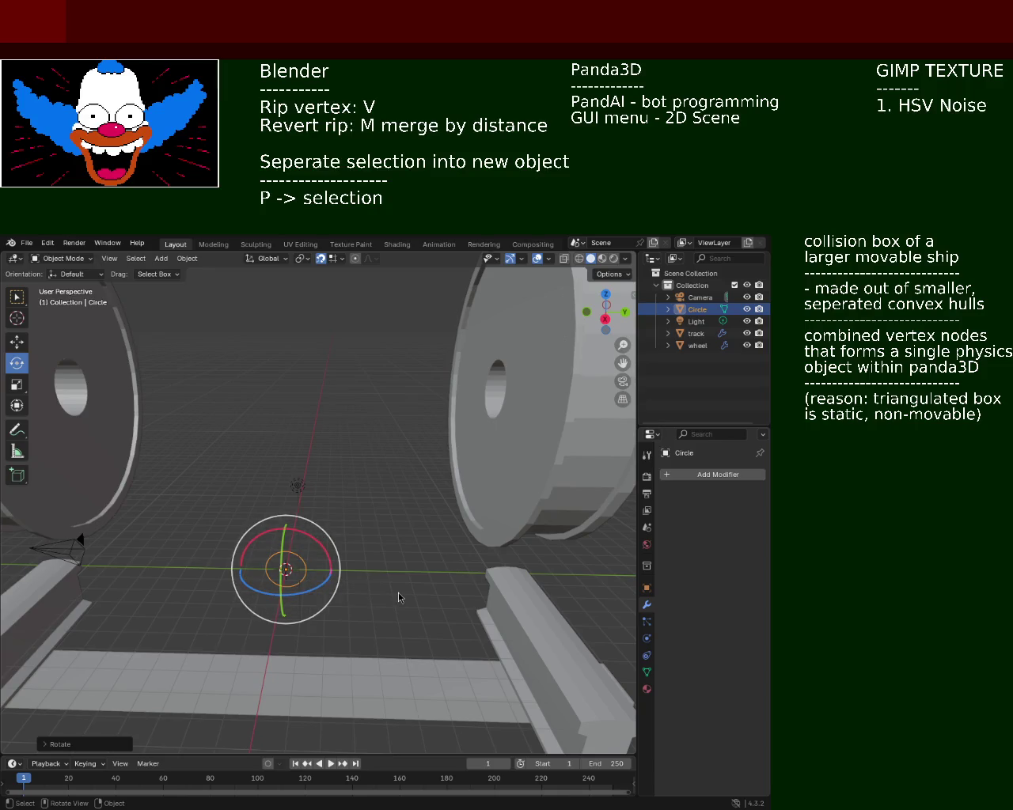
key("KP_3")
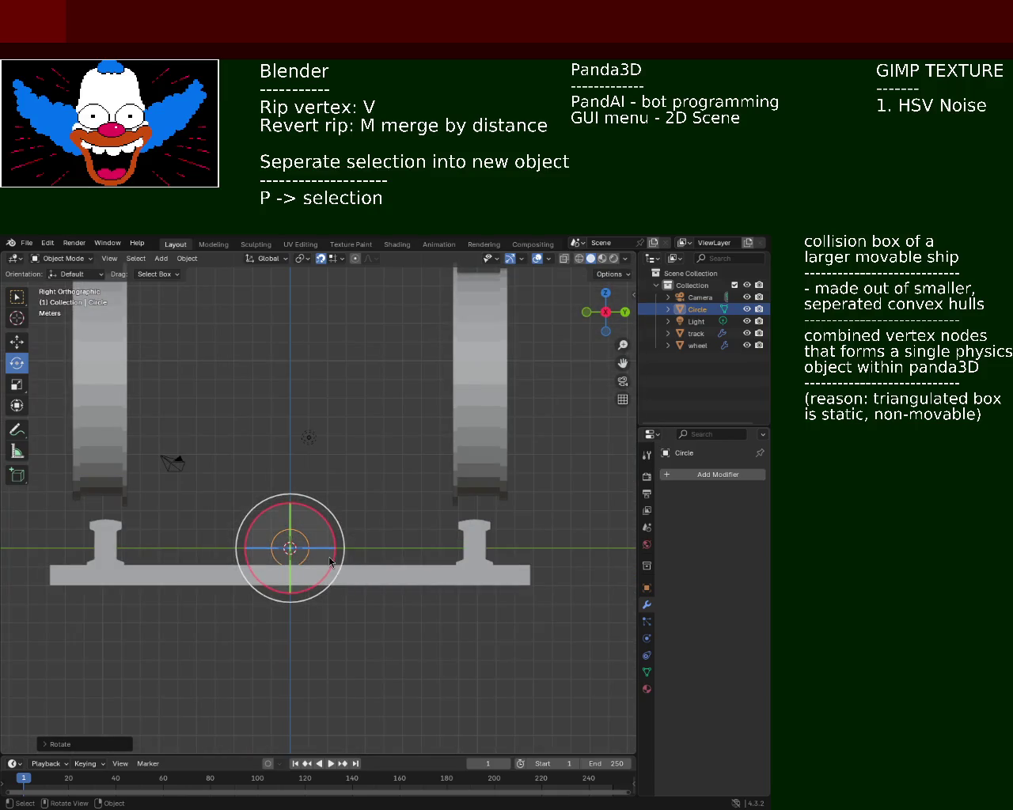
key("r")
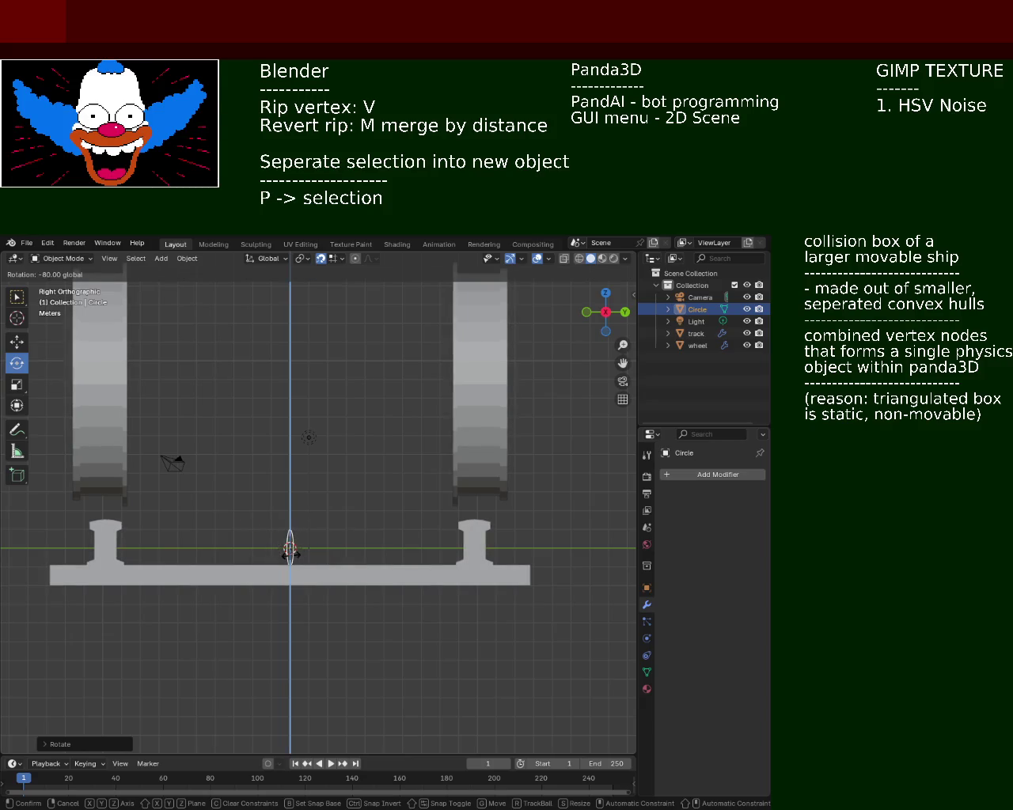
left_click(289, 553)
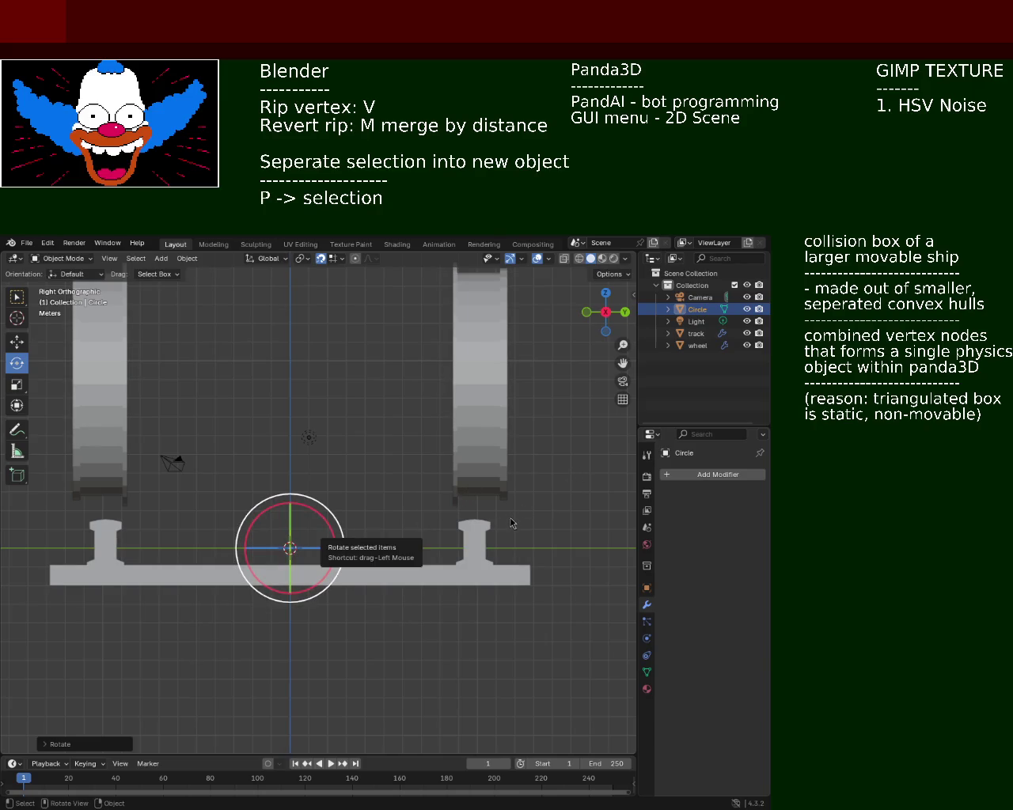
mouse_move(312, 611)
middle_mouse_down("ctrl")
mouse_move(332, 471)
mouse_move(335, 515)
middle_mouse_up("ctrl")
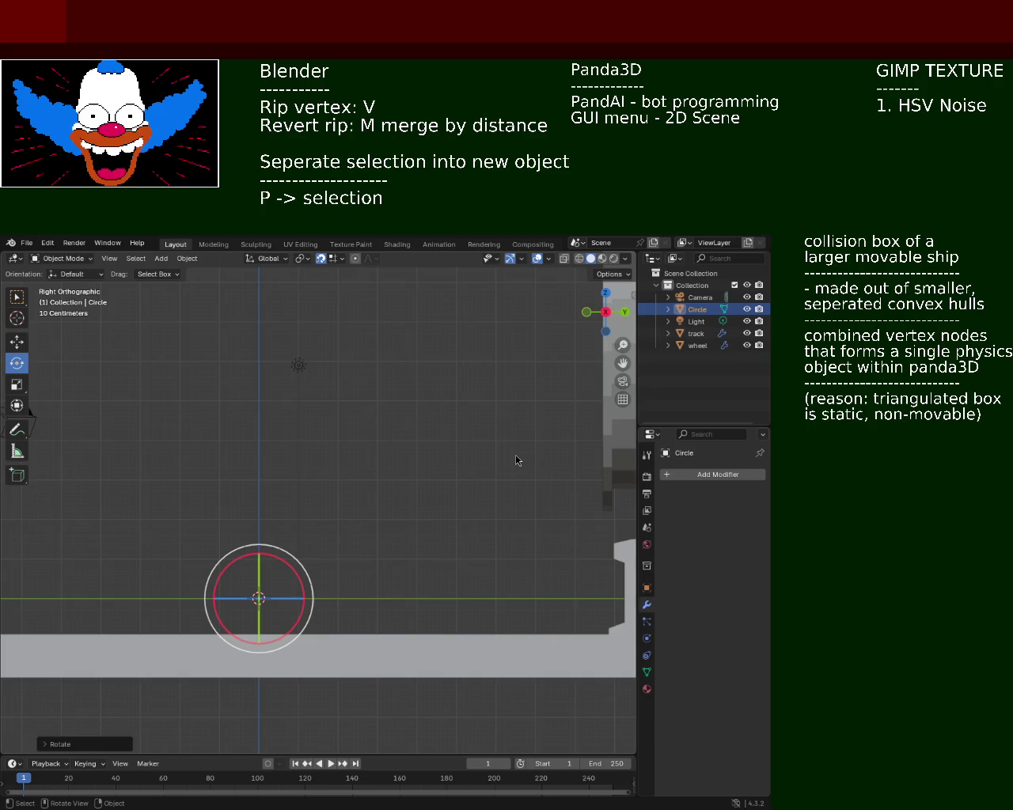
- Raise the Circle up along Z between the two wheels
scroll(343, 606, "up", 2)
scroll(362, 520, "down", 3)
scroll(366, 592, "down", 4)
mouse_move(335, 420)
middle_mouse_down()
mouse_move(342, 453)
mouse_move(72, 371)
middle_mouse_up()
left_click(17, 342)
mouse_move(321, 515)
left_mouse_down()
mouse_move(344, 377)
mouse_move(342, 386)
left_mouse_up()
mouse_move(342, 386)
middle_mouse_down()
mouse_move(229, 427)
mouse_move(311, 459)
mouse_move(161, 475)
mouse_move(273, 412)
middle_mouse_up()
- Scale the Circle to 1.5, undoing oversized attempts, so it matches the wheel hub hole
key("s")
left_click(323, 495)
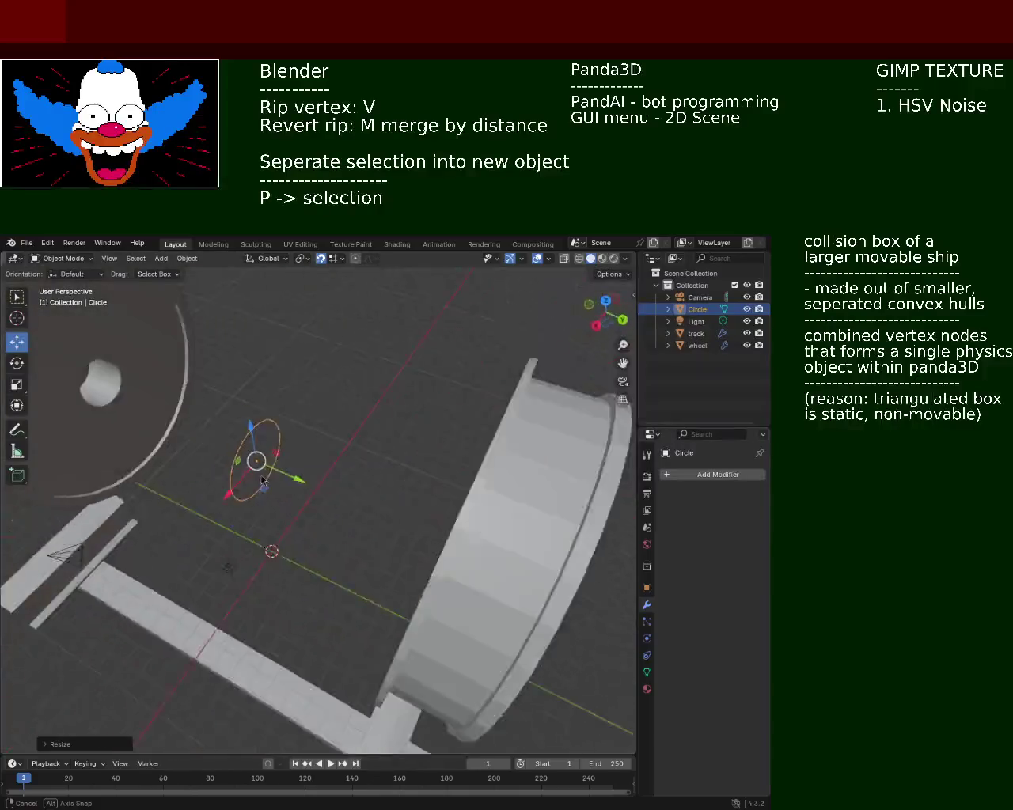
key("ctrl+z")
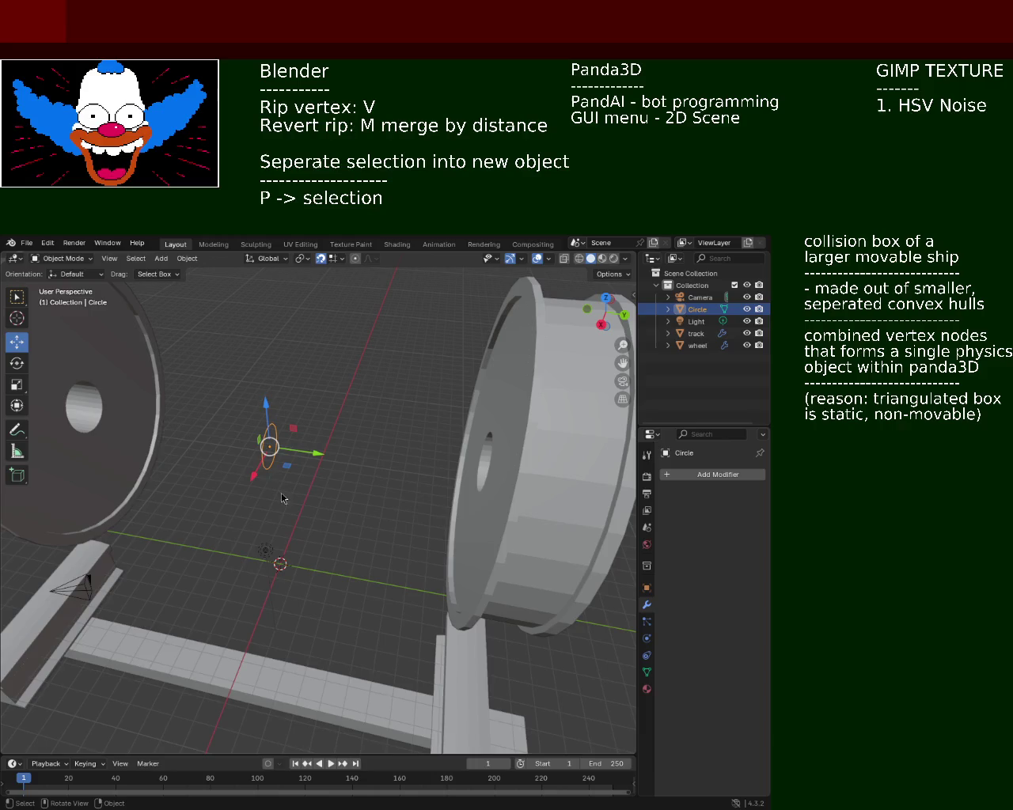
key("alt+g")
left_click_drag(282, 530, 285, 443)
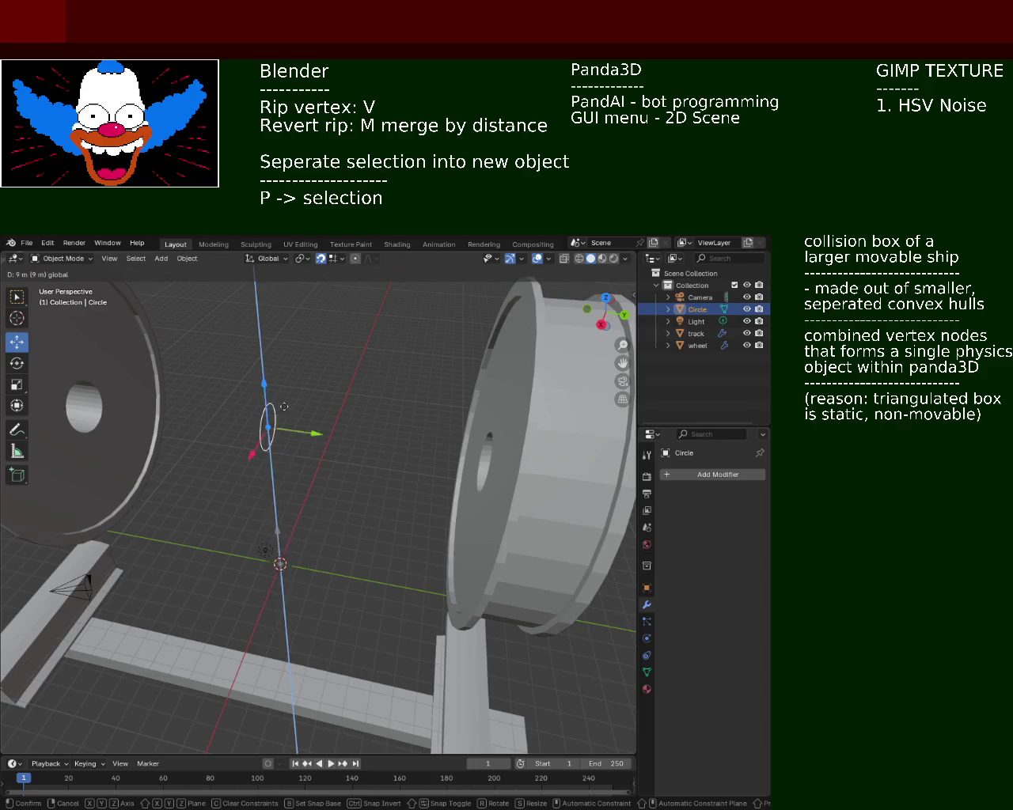
key("s")
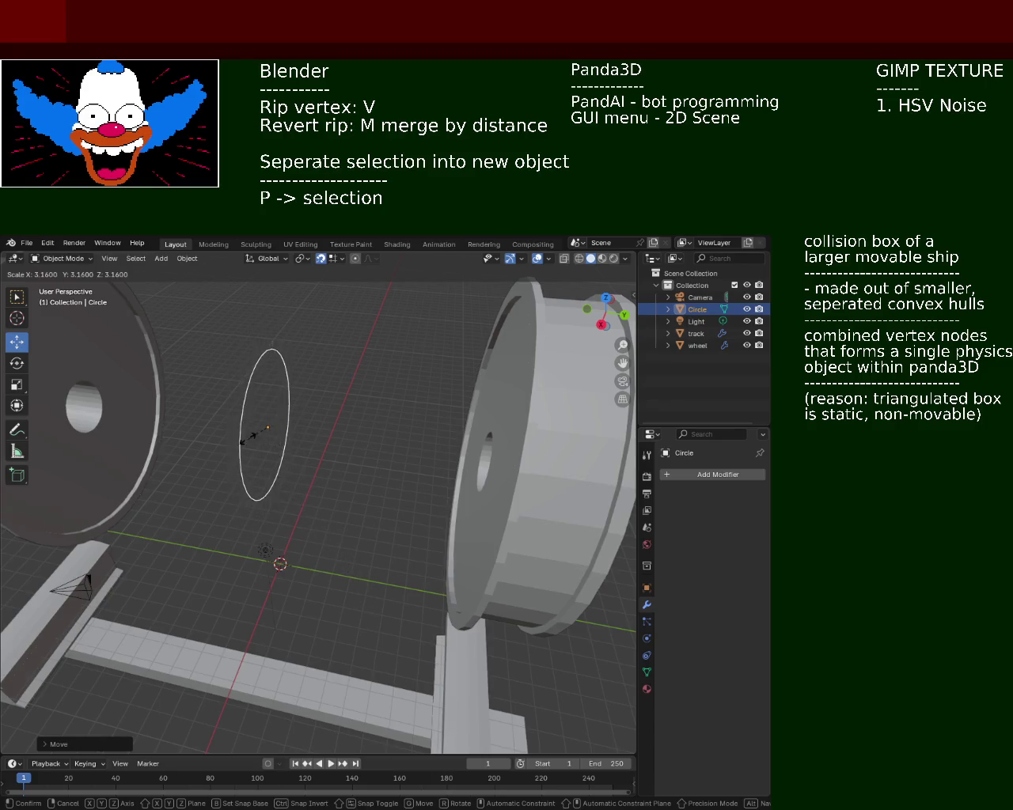
left_click(328, 541)
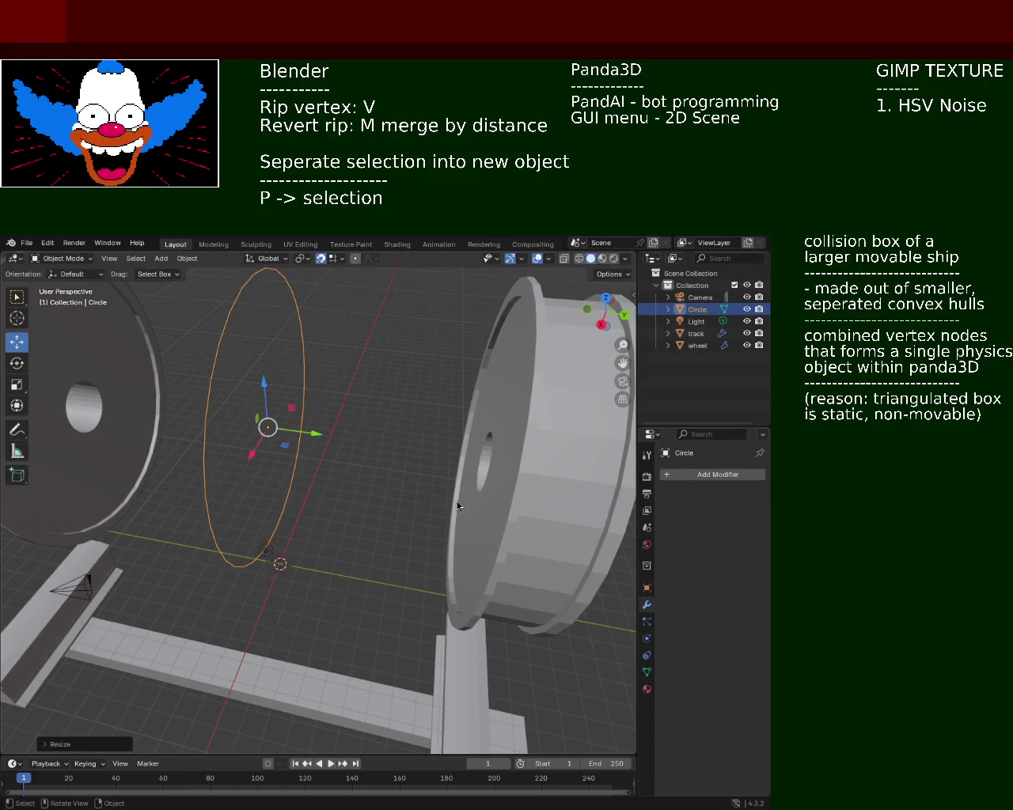
key("ctrl+z")
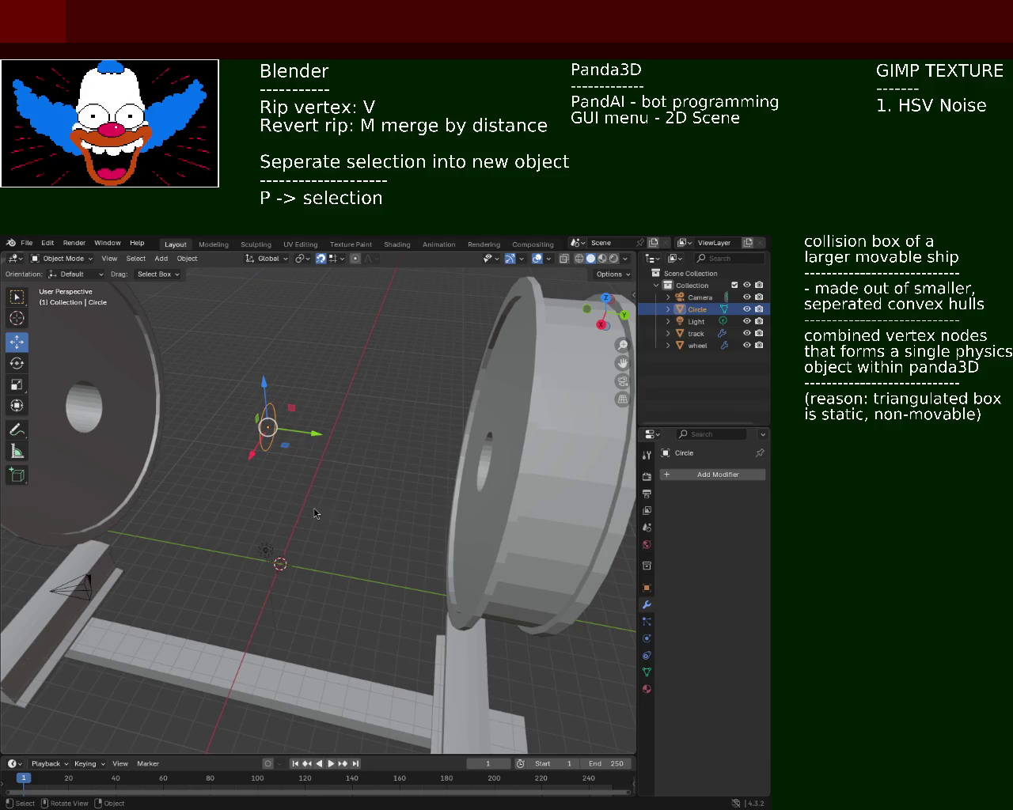
key("s")
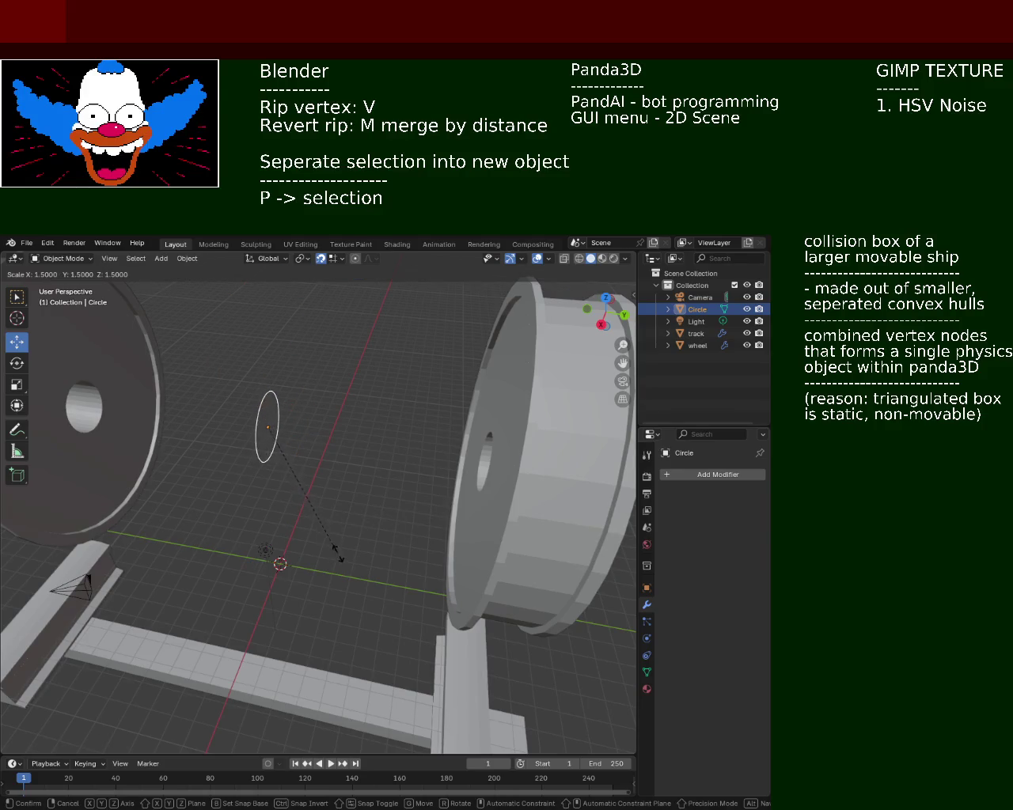
left_click(344, 563)
mouse_move(343, 562)
middle_mouse_down()
mouse_move(256, 461)
mouse_move(162, 420)
middle_mouse_up()
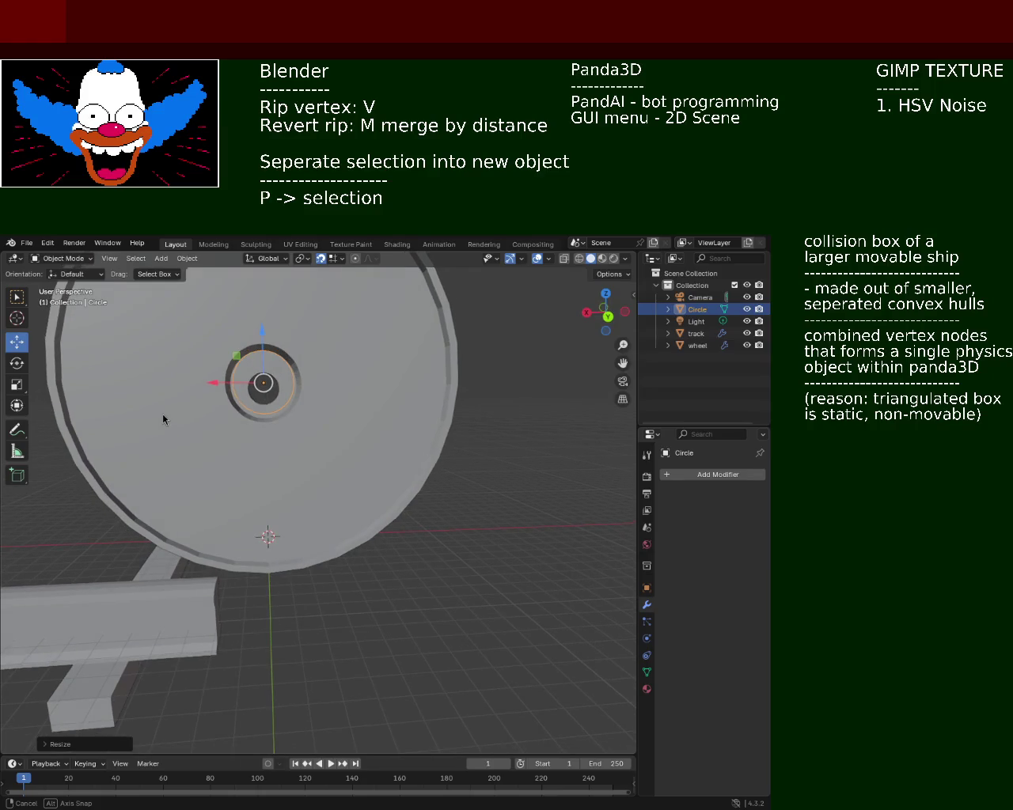
middle_click_drag(163, 420, 308, 449)
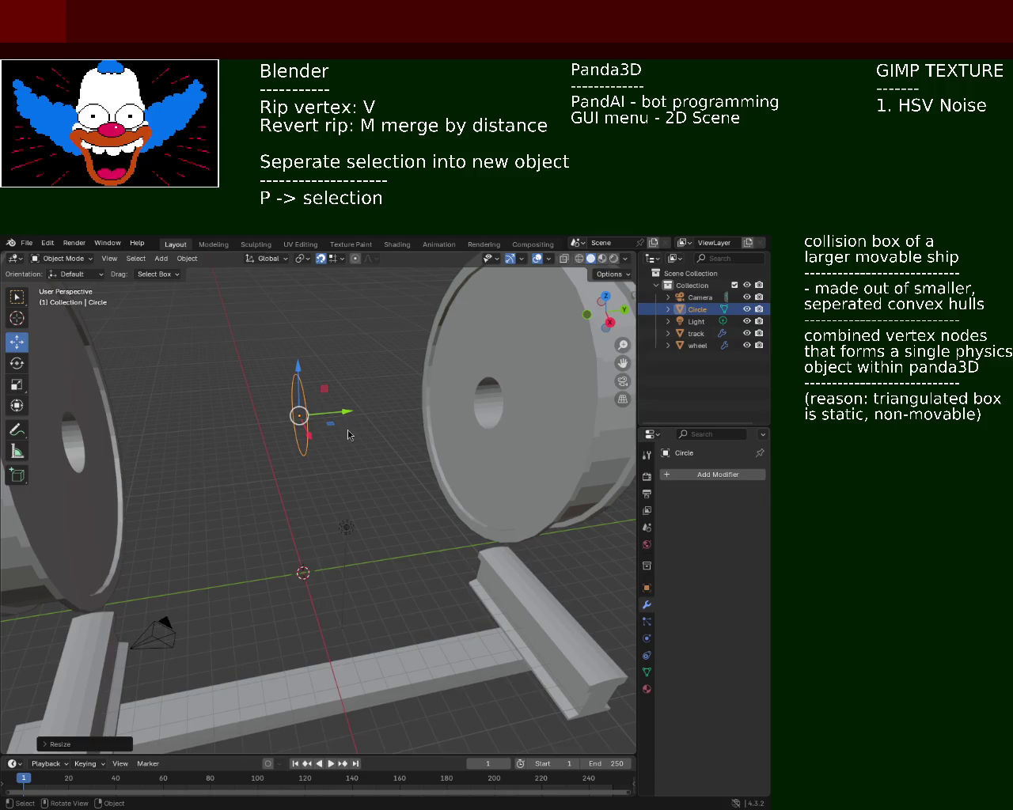
- Extrude the Circle's ring into a cylinder and shift it 2 m along Y
key("Tab")
key("g")
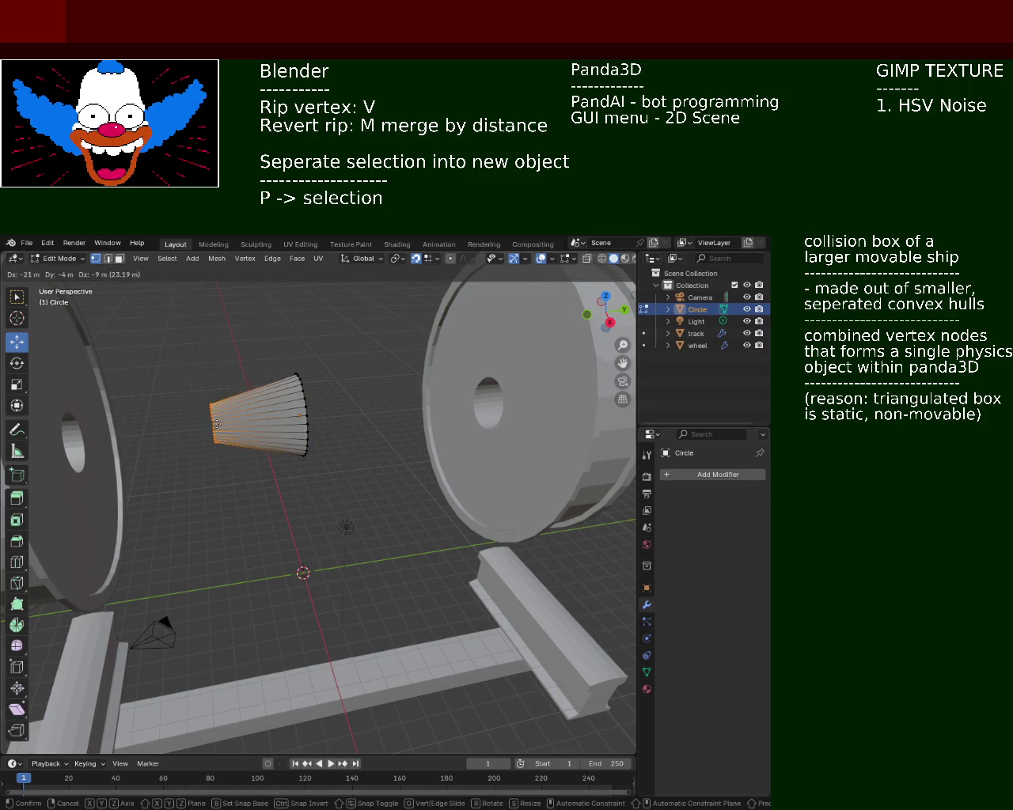
left_click(260, 428)
key("ctrl+z")
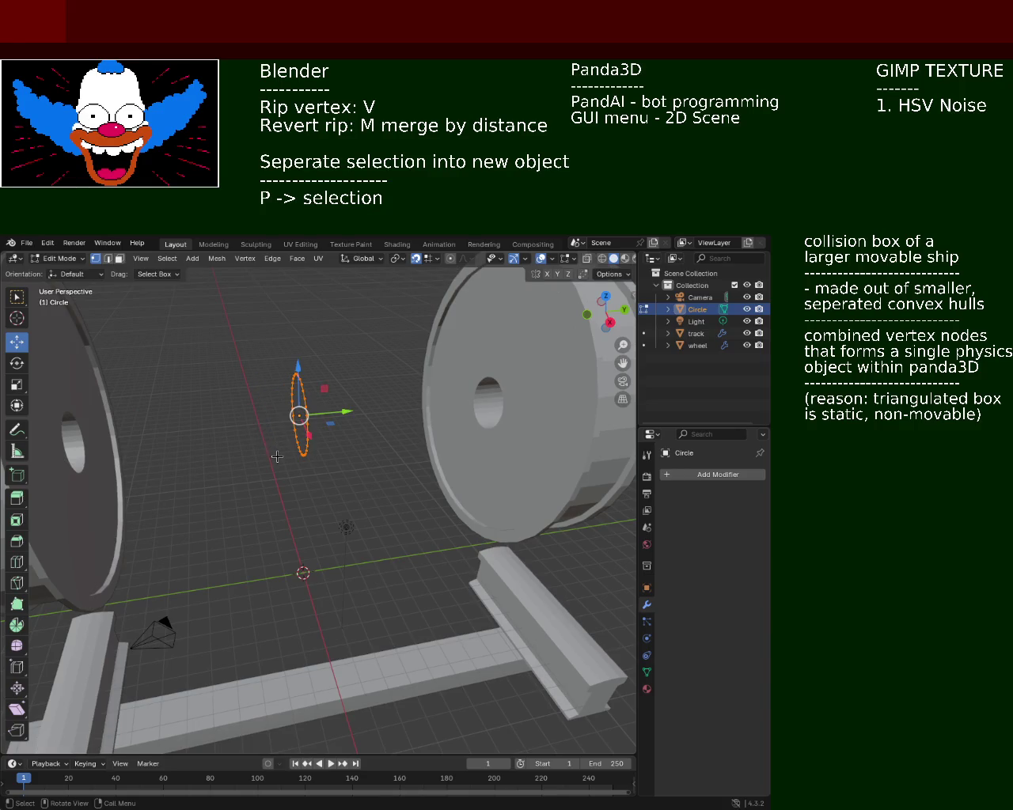
key("e")
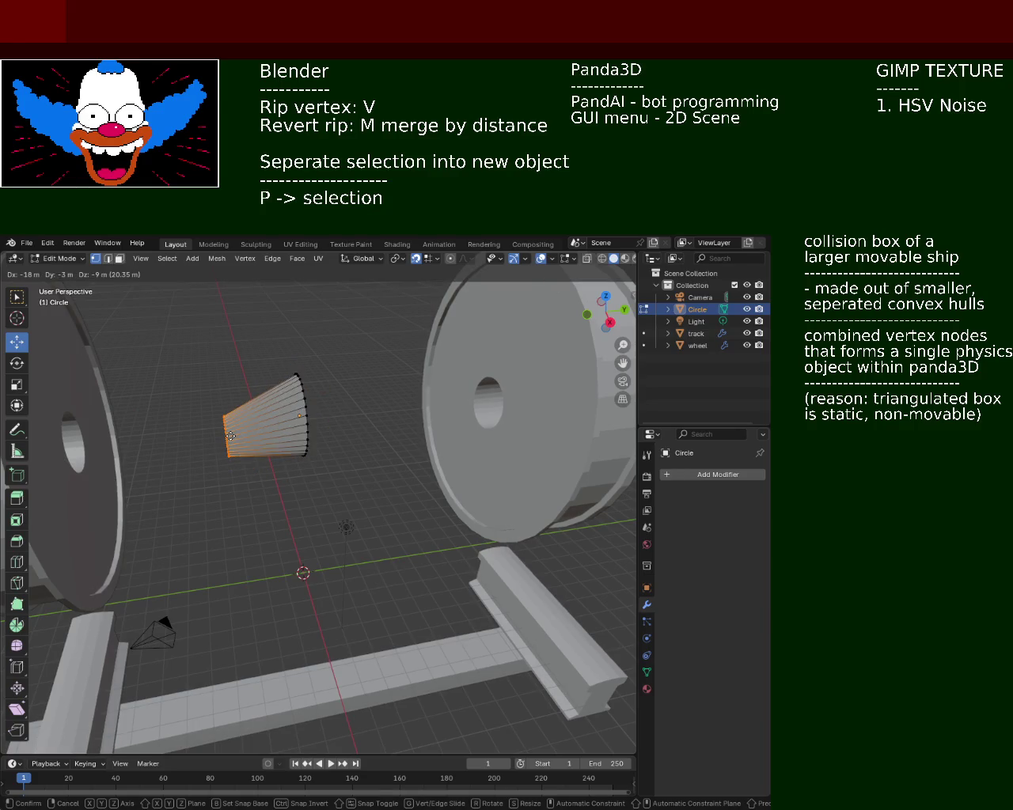
left_click(151, 434)
mouse_move(151, 433)
middle_mouse_down()
mouse_move(100, 388)
mouse_move(259, 415)
mouse_move(187, 406)
mouse_move(271, 452)
mouse_move(237, 408)
mouse_move(312, 415)
middle_mouse_up()
key("g")
key("y")
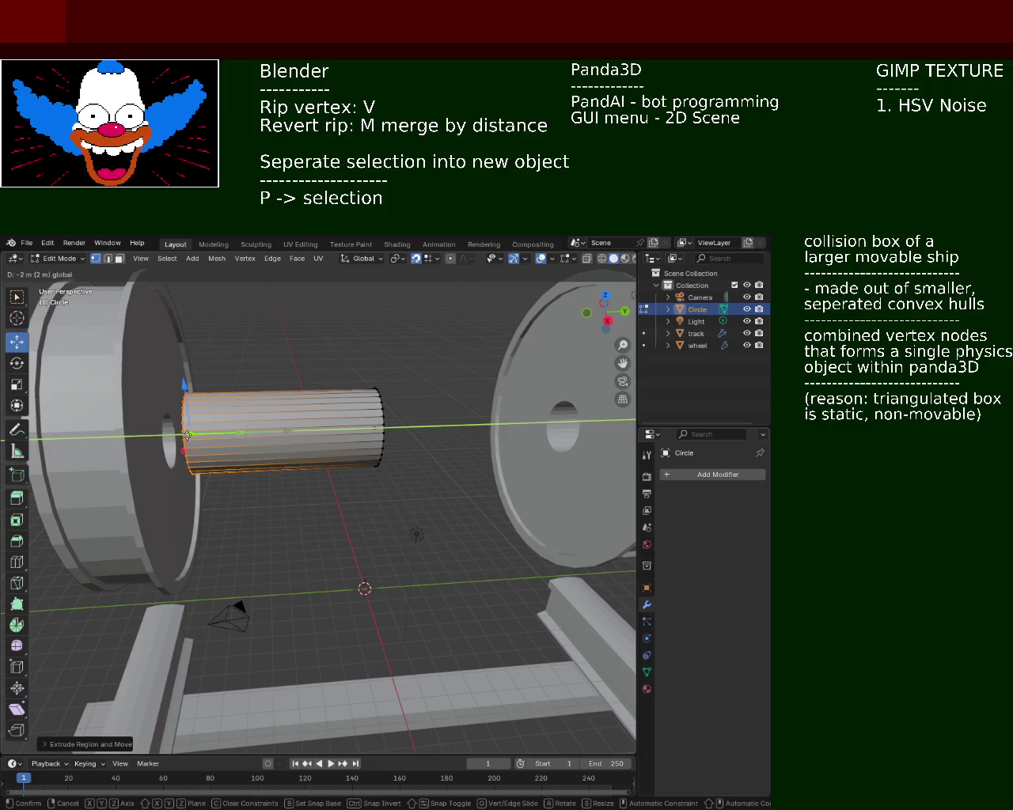
left_click(187, 435)
mouse_move(190, 429)
middle_mouse_down()
mouse_move(261, 421)
mouse_move(178, 434)
middle_mouse_up()
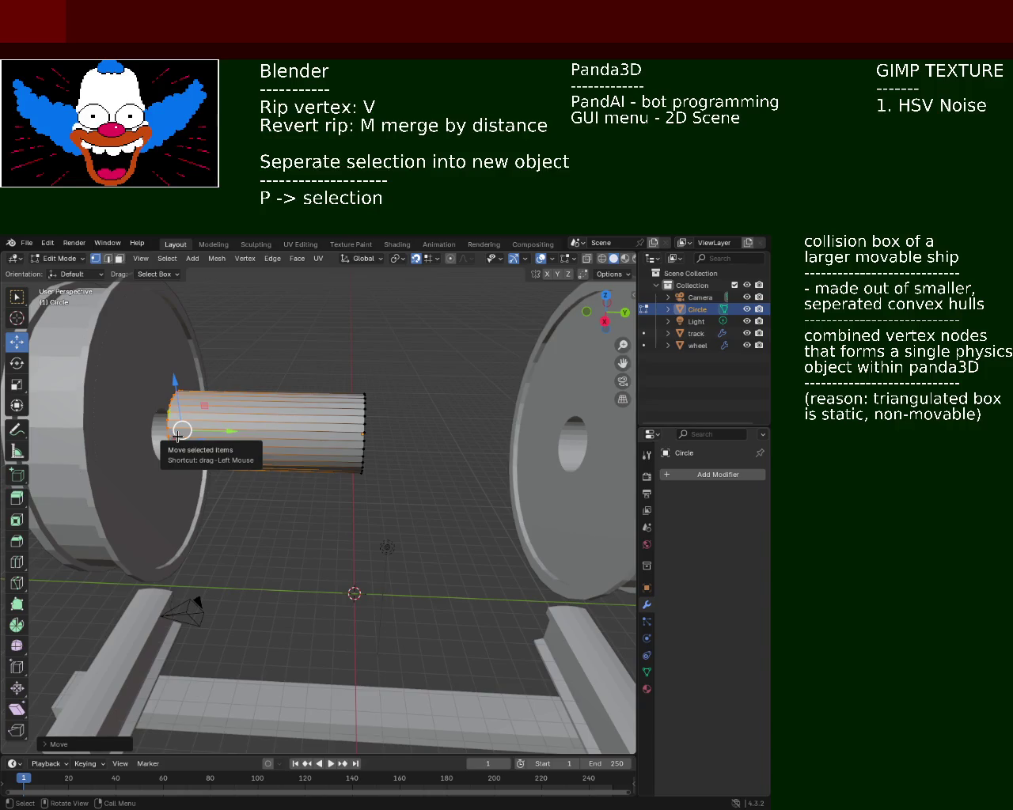
- Undo back past the Circle's creation, removing the cylinder from the scene
key("ctrl+z")
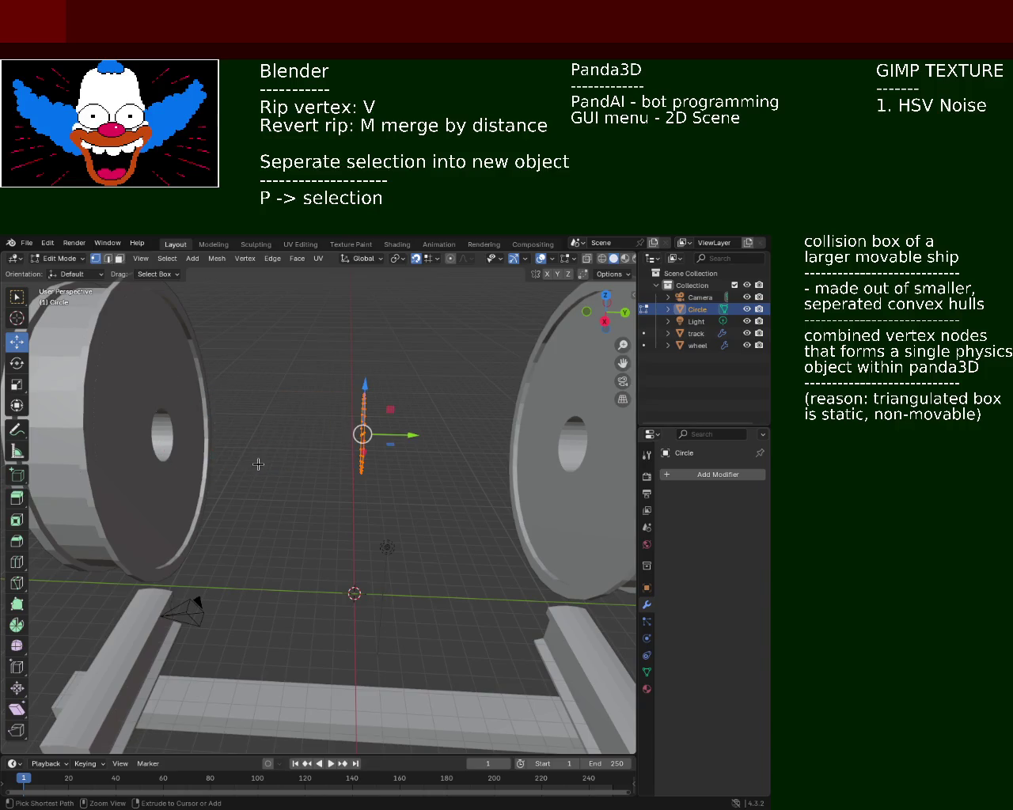
key("Tab")
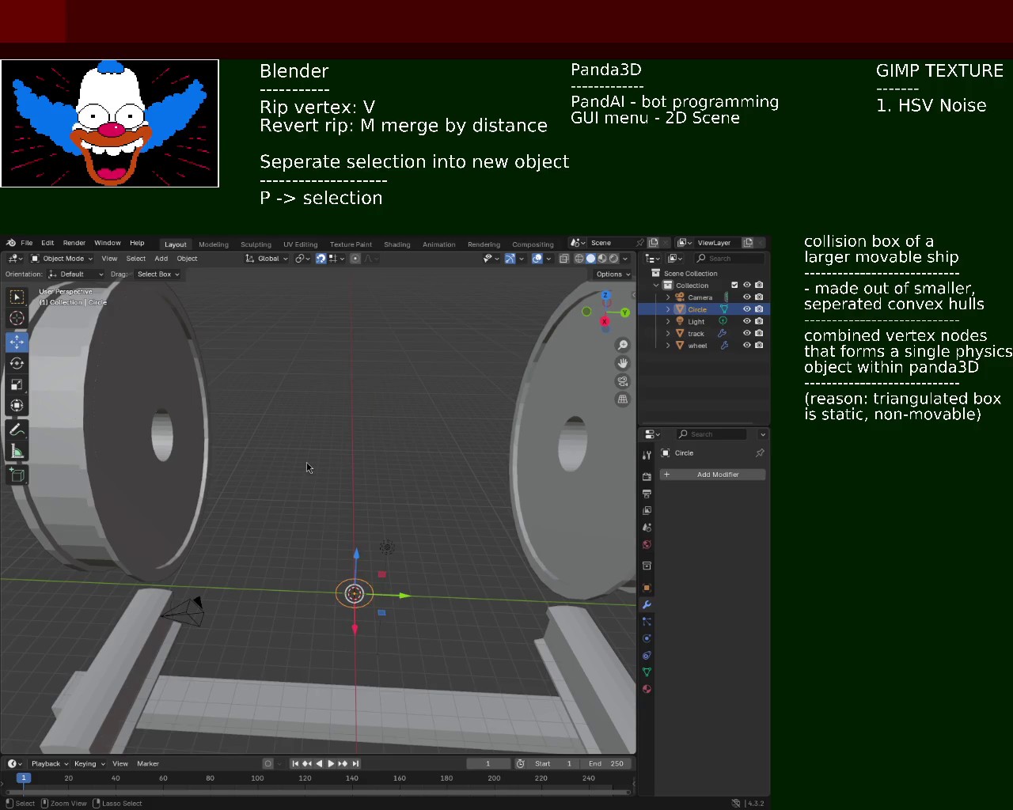
key("ctrl+z")
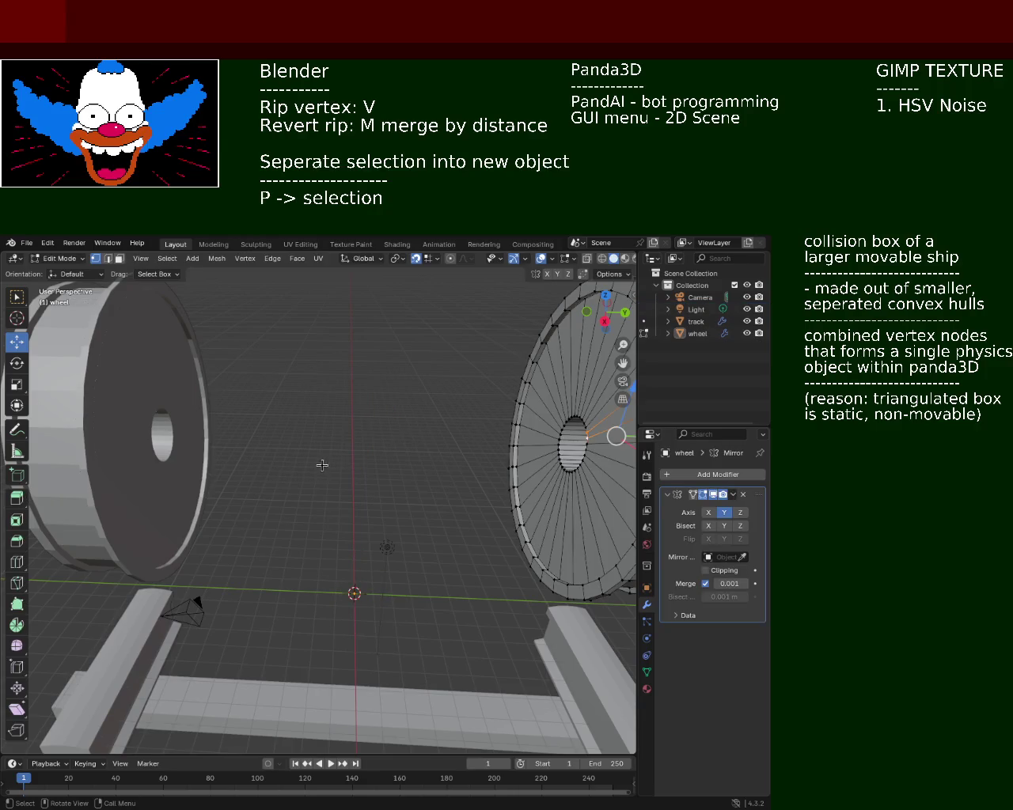
middle_click_drag(319, 467, 332, 486)
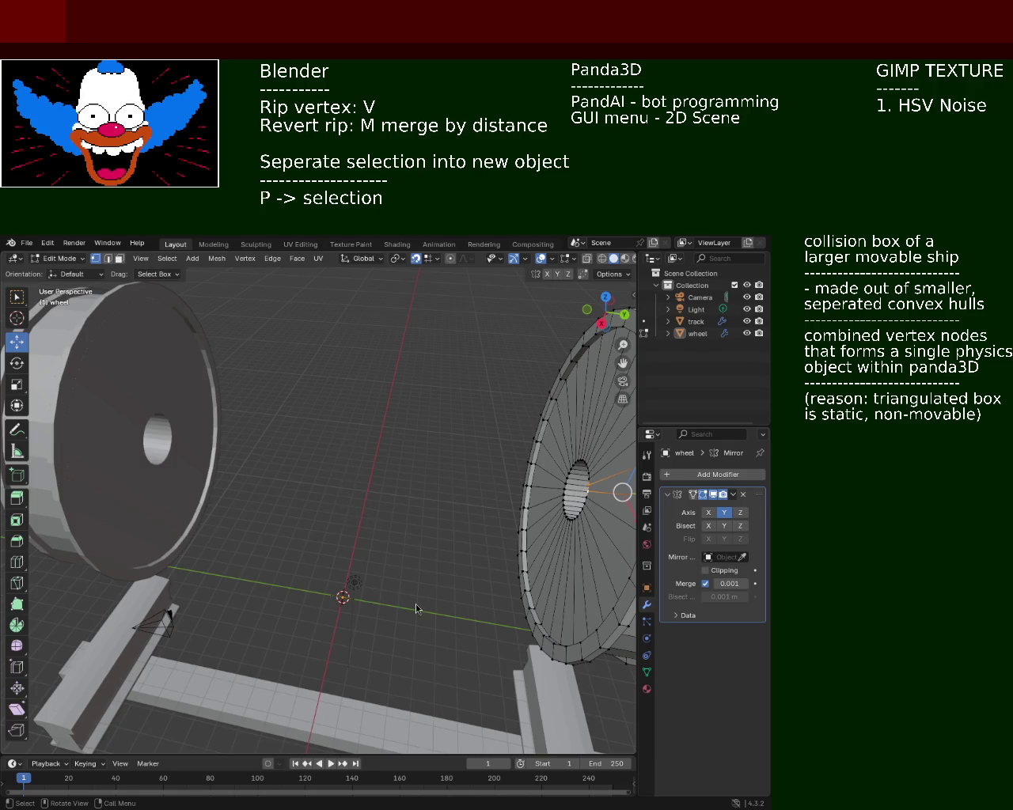
- Redo through Edit history back to the raised, scaled Circle
left_click(48, 243)
left_click(47, 243)
left_click(47, 243)
left_click(52, 269)
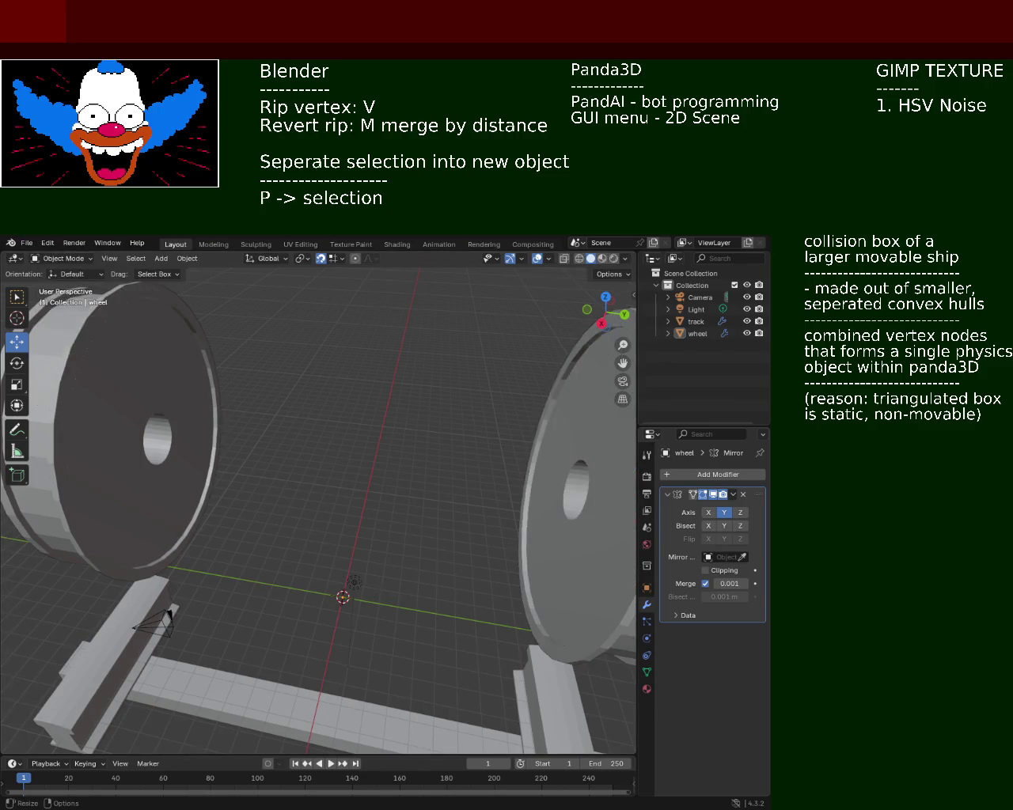
left_click(48, 243)
left_click(54, 269)
left_click(48, 243)
left_click(54, 269)
left_click(49, 243)
left_click(51, 243)
left_click(52, 244)
left_click(54, 269)
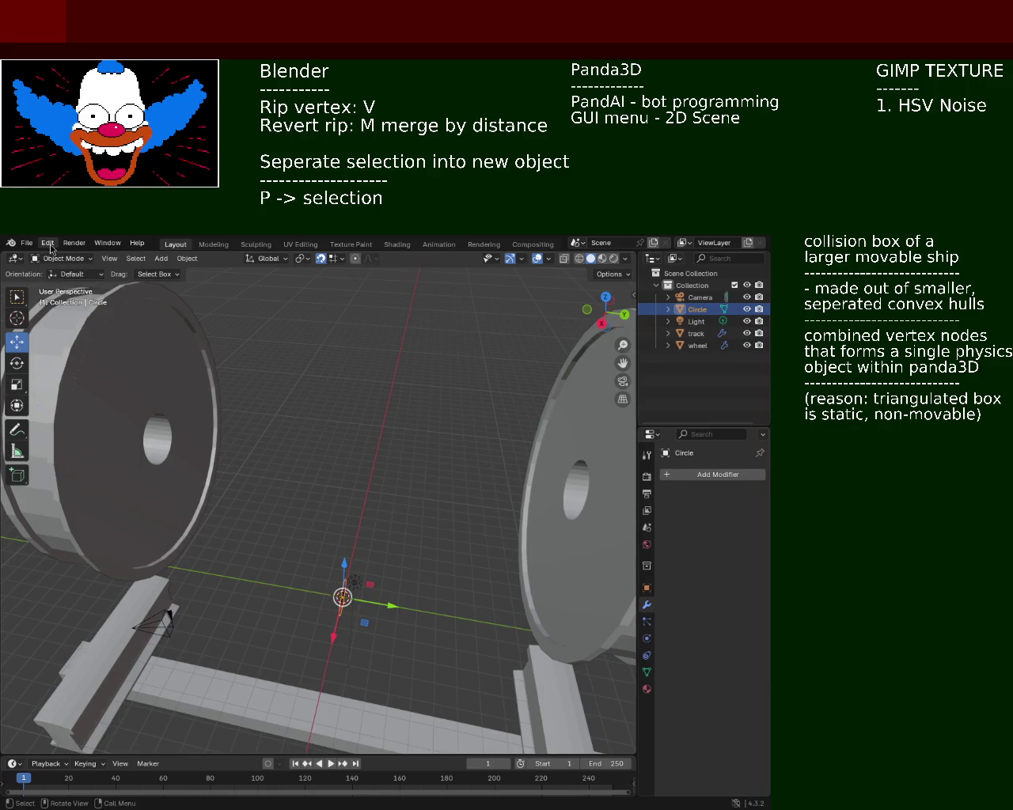
left_click(49, 243)
left_click(54, 269)
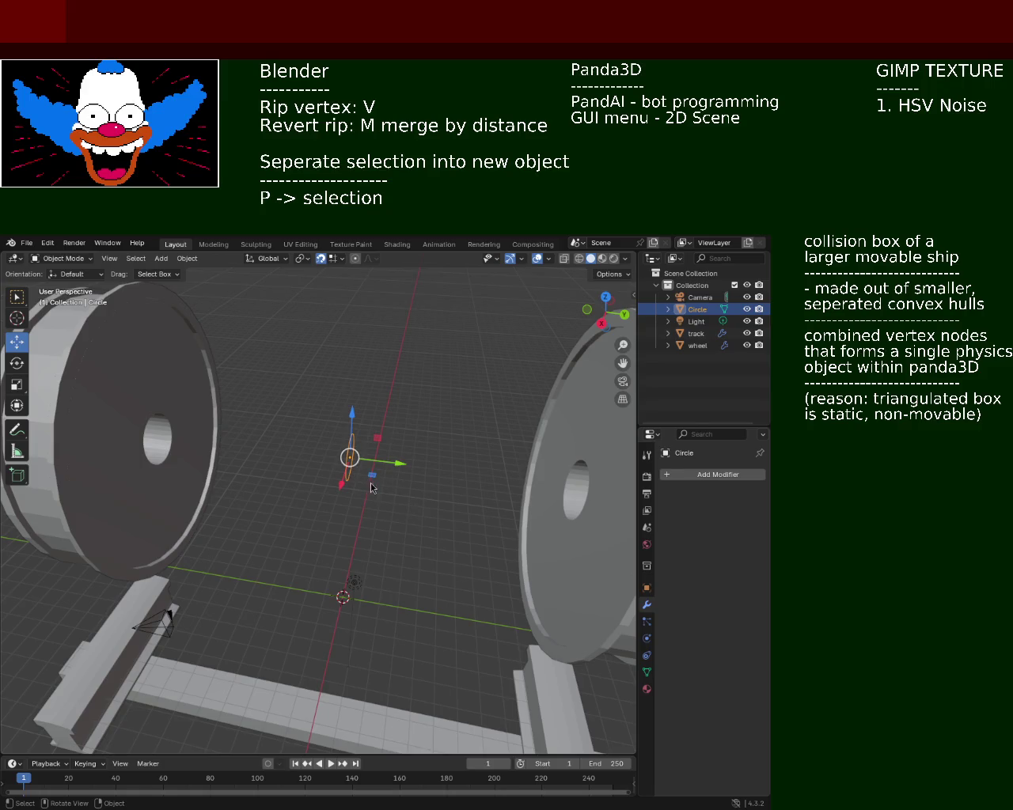
- Select all Circle vertices and extrude them 2 m along global Y into a cylinder
key("Tab")
left_click_drag(293, 395, 388, 551)
key("e")
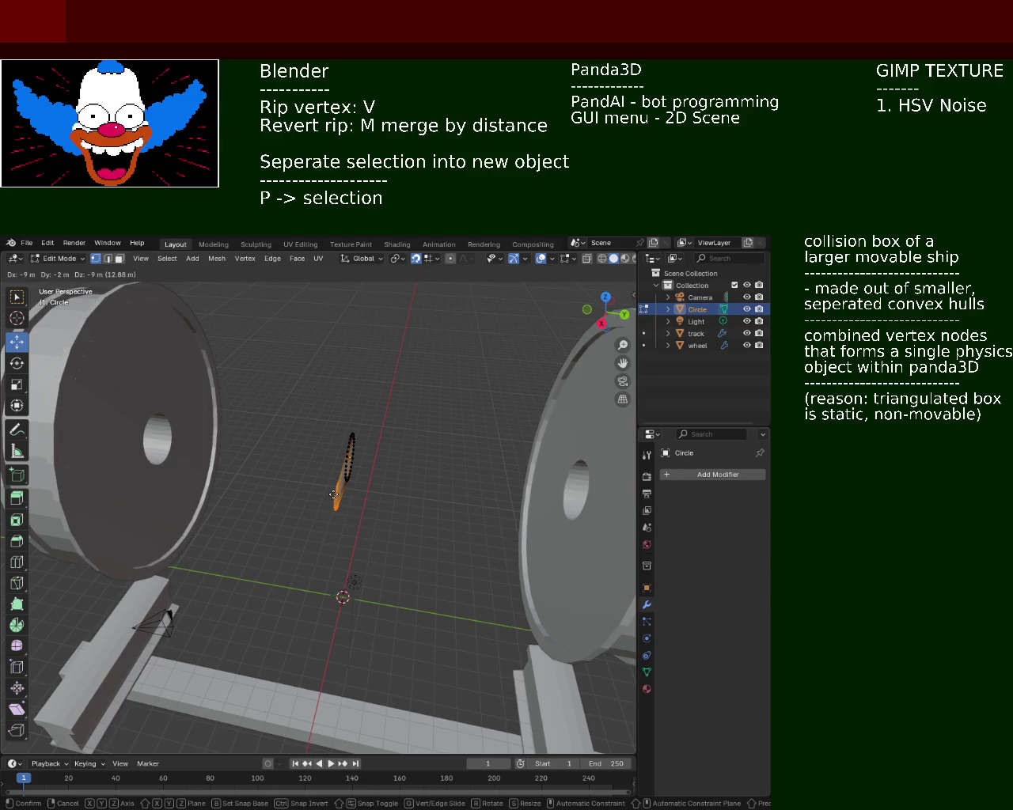
key("y")
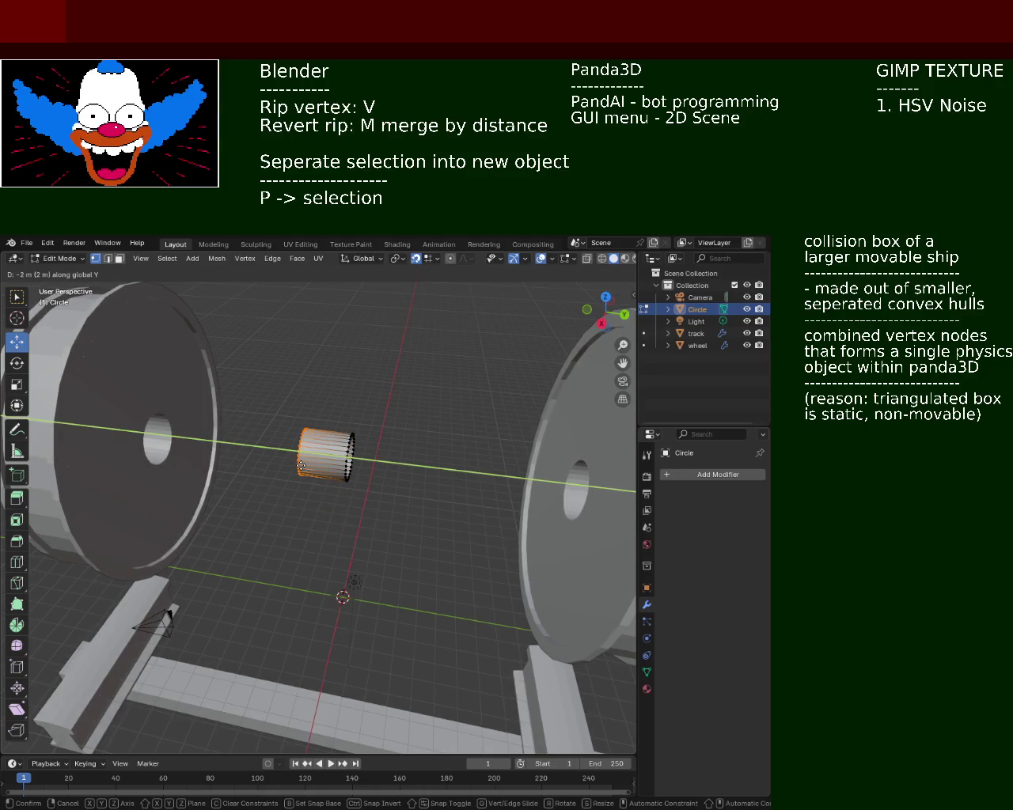
left_click(300, 465)
mouse_move(300, 465)
middle_mouse_down()
mouse_move(421, 474)
mouse_move(423, 501)
middle_mouse_up()
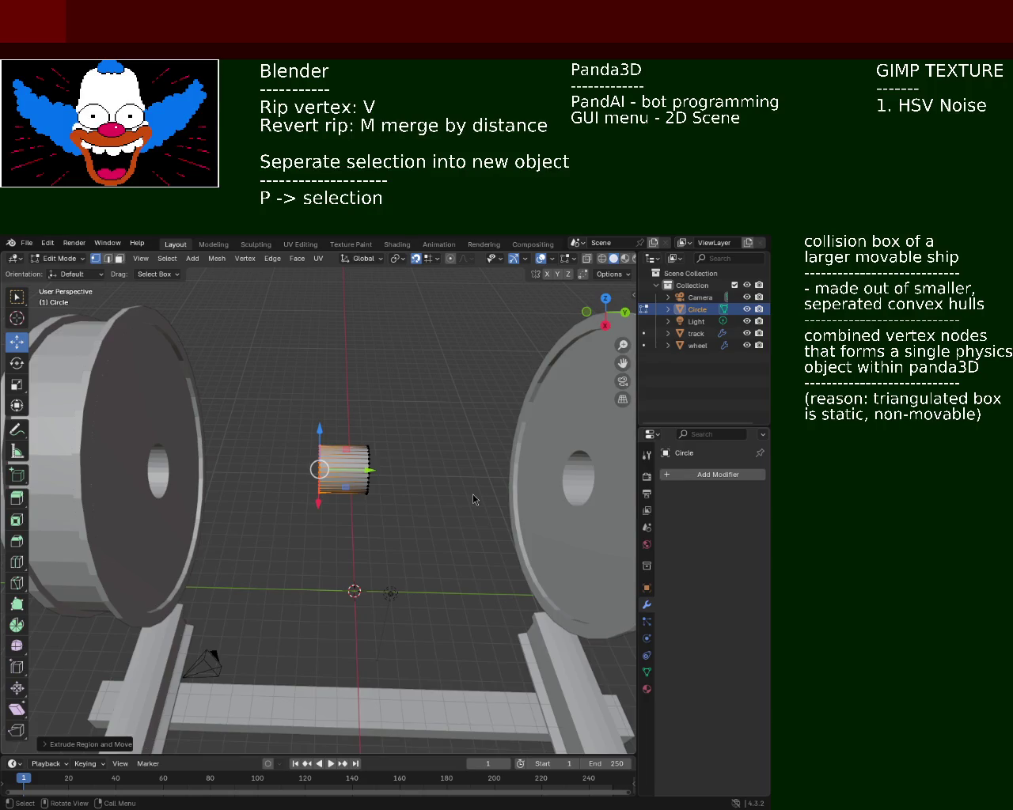
mouse_move(277, 508)
middle_mouse_down()
mouse_move(290, 516)
mouse_move(113, 536)
mouse_move(324, 474)
mouse_move(402, 477)
mouse_move(197, 475)
mouse_move(366, 472)
mouse_move(428, 511)
middle_mouse_up()
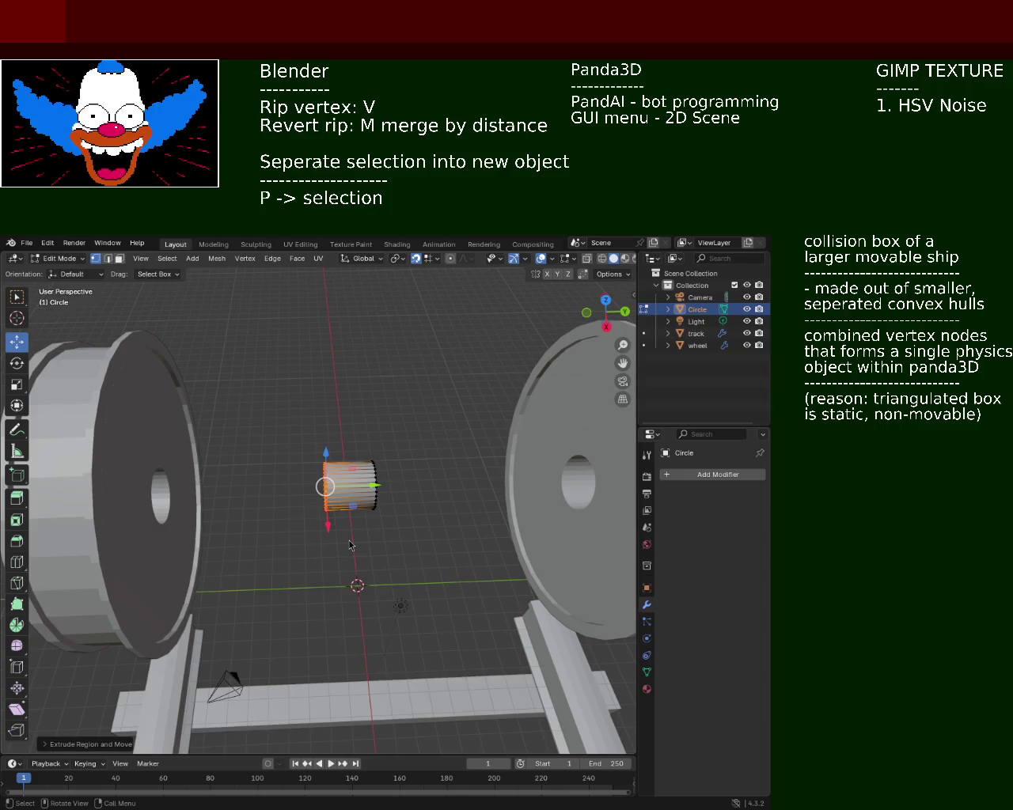
mouse_move(221, 467)
middle_mouse_down("ctrl")
mouse_move(407, 461)
mouse_move(437, 470)
middle_mouse_up("ctrl")
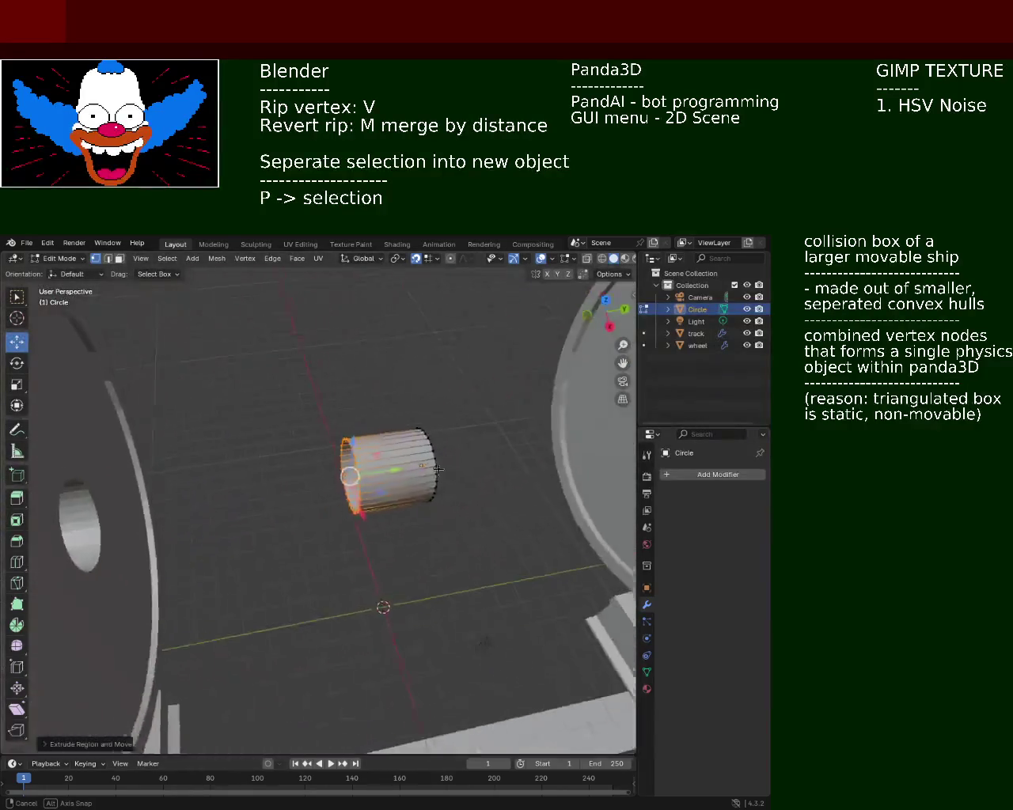
mouse_move(437, 470)
middle_mouse_down()
mouse_move(247, 428)
mouse_move(456, 479)
middle_mouse_up()
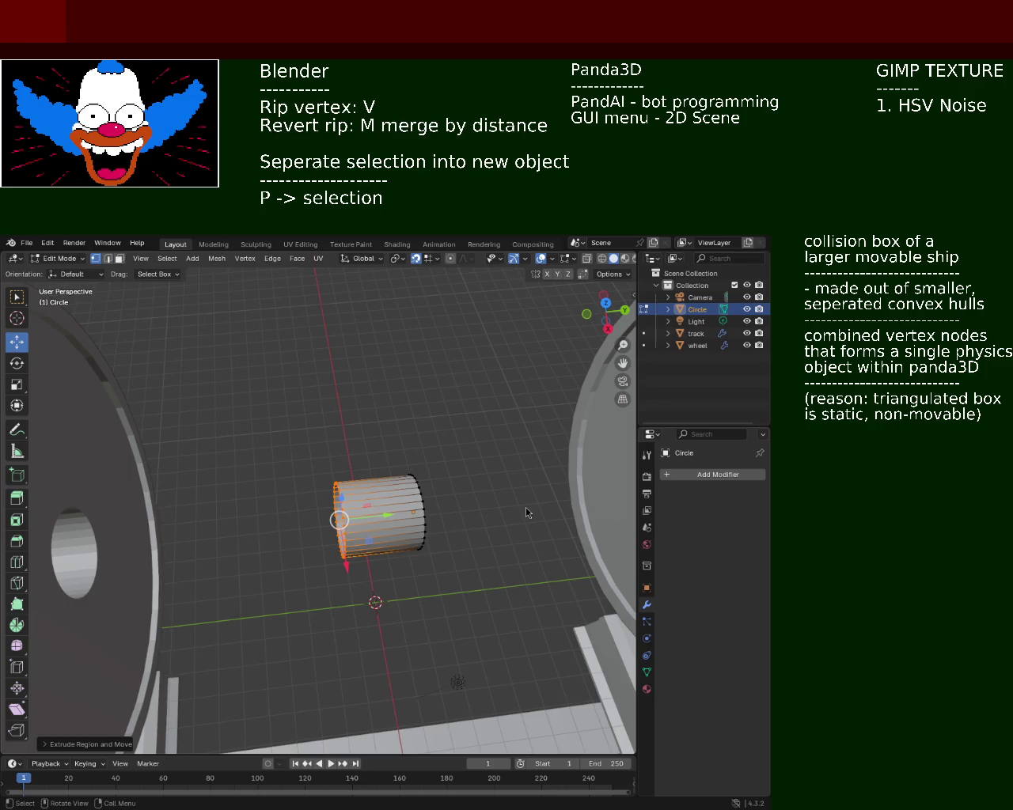
key("shift+b")
scroll(463, 474, "down", 3)
middle_click_drag(466, 511, 265, 515)
scroll(323, 424, "up", 4)
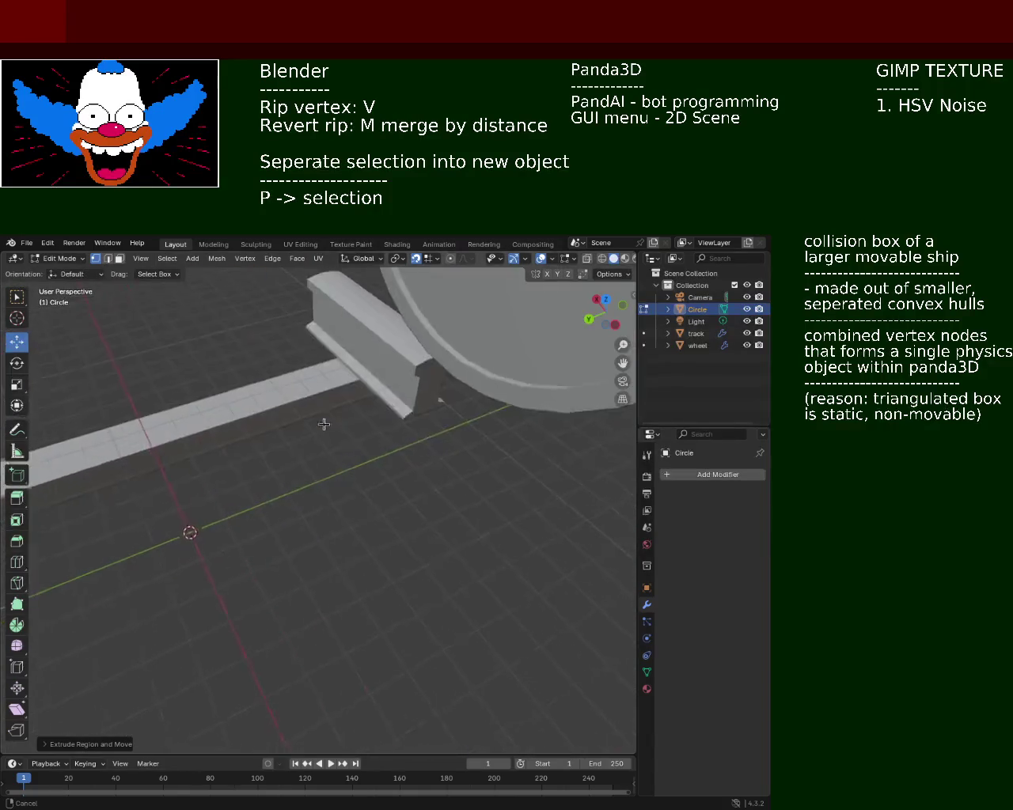
middle_click_drag(324, 424, 404, 491)
key("shift+b")
scroll(456, 572, "down", 2)
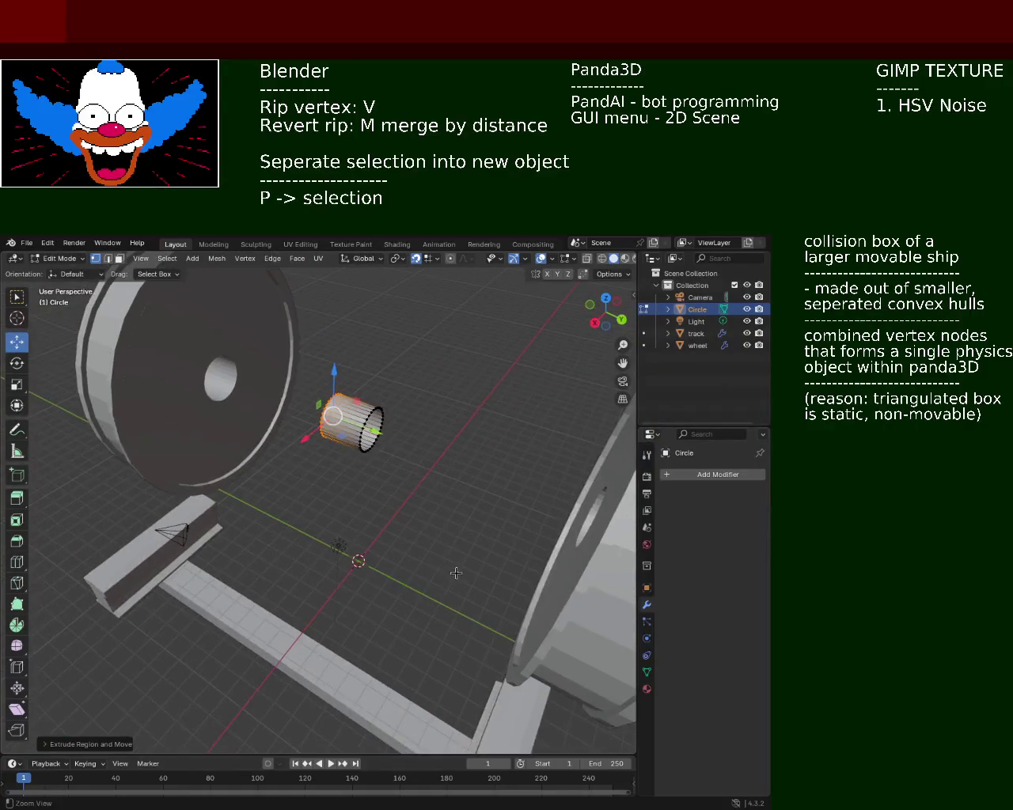
middle_click_drag(456, 572, 477, 455)
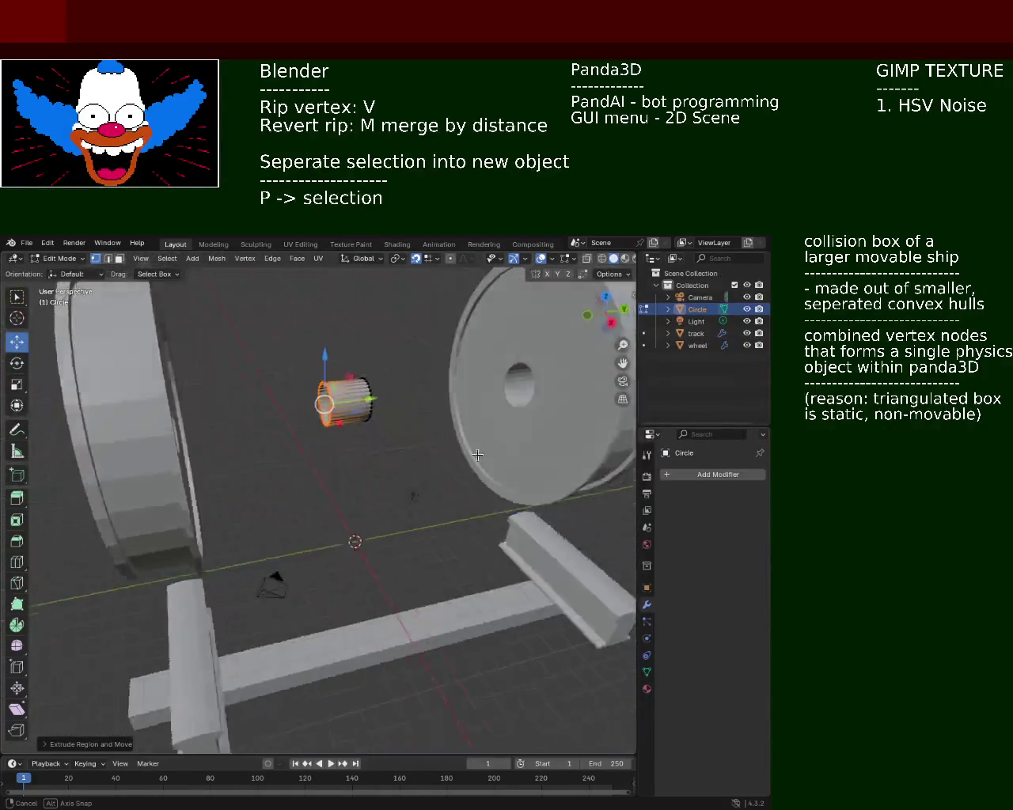
middle_click_drag(477, 455, 537, 532)
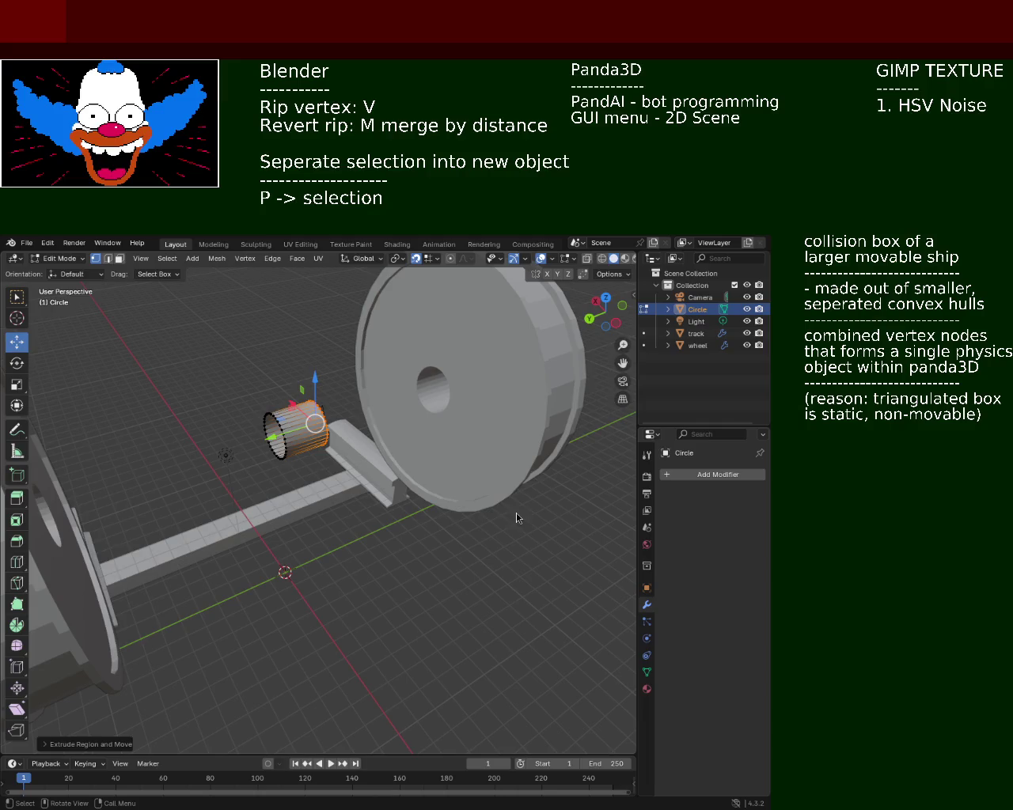
- Orbit the view to see both wheels and the short cylinder between them
mouse_move(235, 509)
middle_mouse_down()
mouse_move(254, 472)
mouse_move(317, 490)
middle_mouse_up()
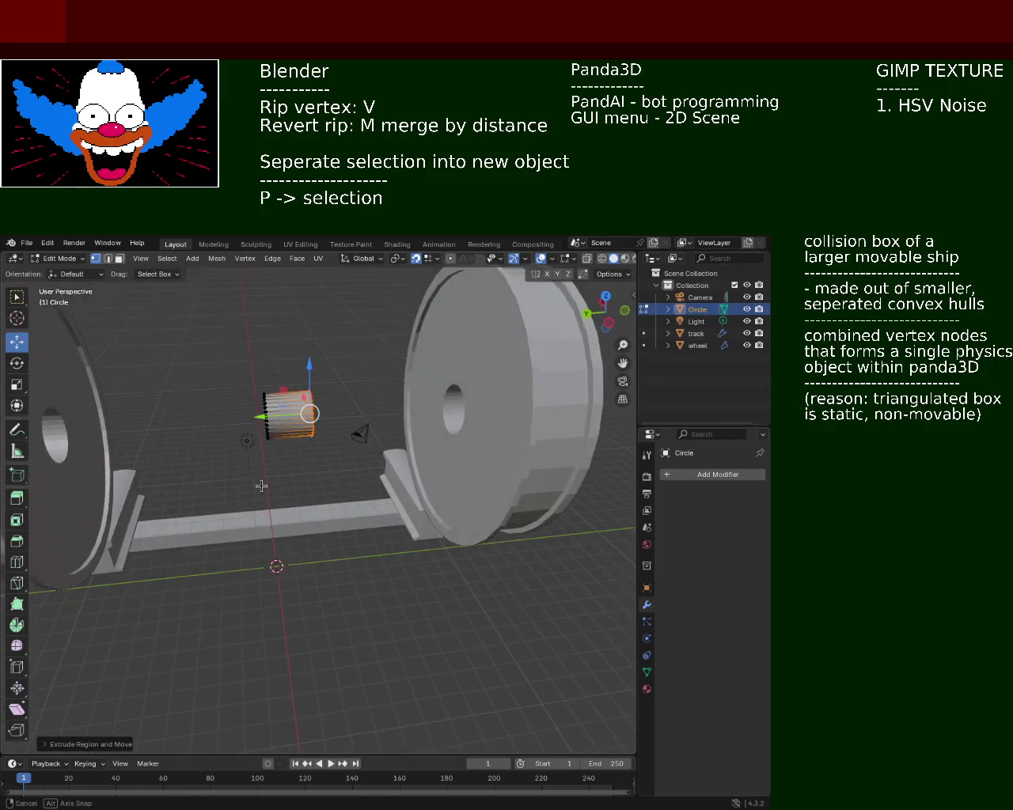
scroll(524, 527, "up", 3)
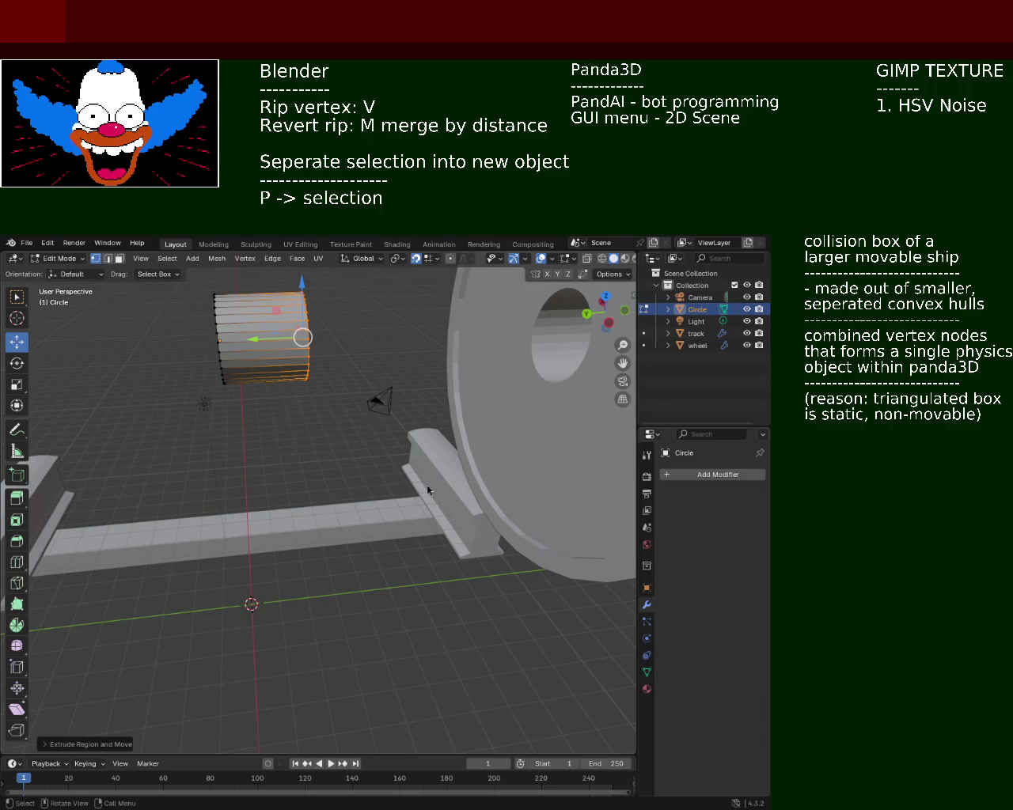
mouse_move(253, 511)
middle_mouse_down()
mouse_move(299, 475)
mouse_move(311, 504)
mouse_move(259, 478)
mouse_move(391, 539)
middle_mouse_up()
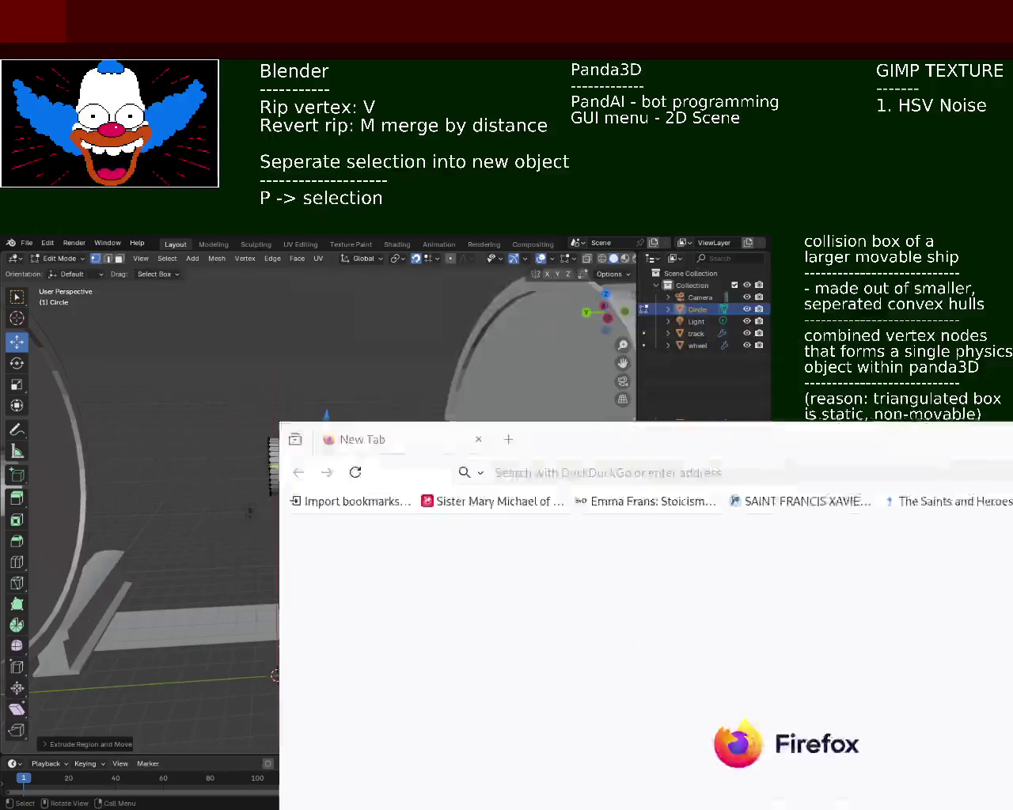
- Drag the Firefox new-tab window down and out of Blender's way
left_click_drag(792, 16, 839, 657)
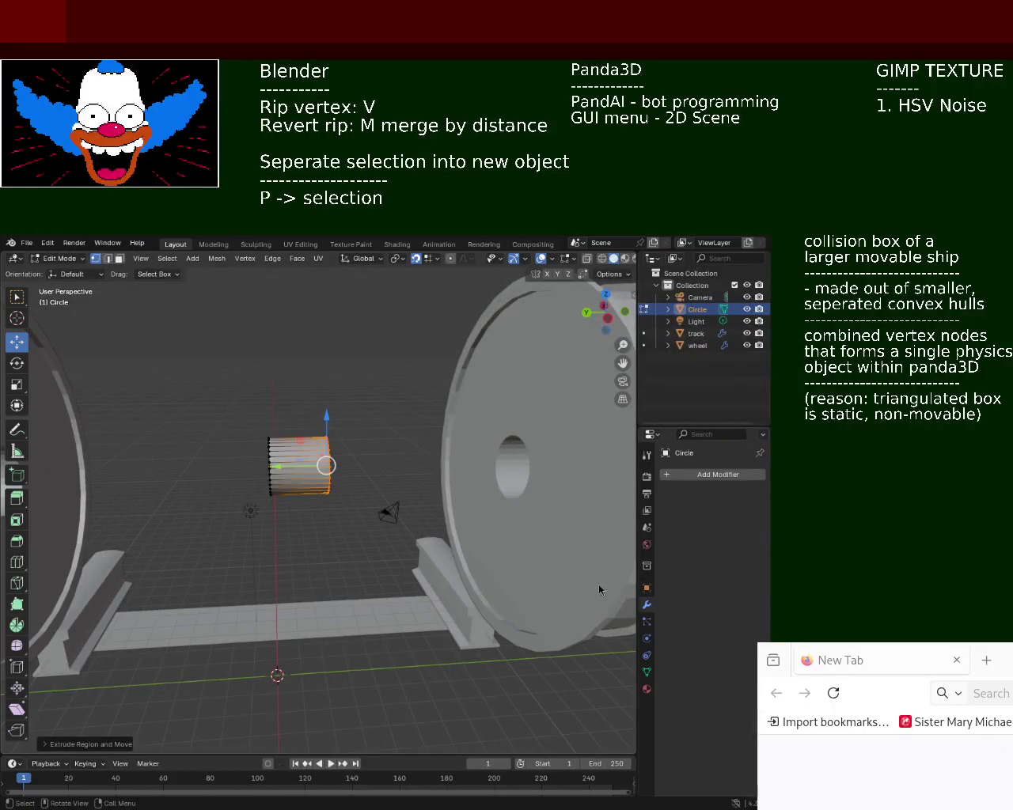
- Bring the Bible Gateway window over Blender and raise it near the top of the screen
left_click(736, 528)
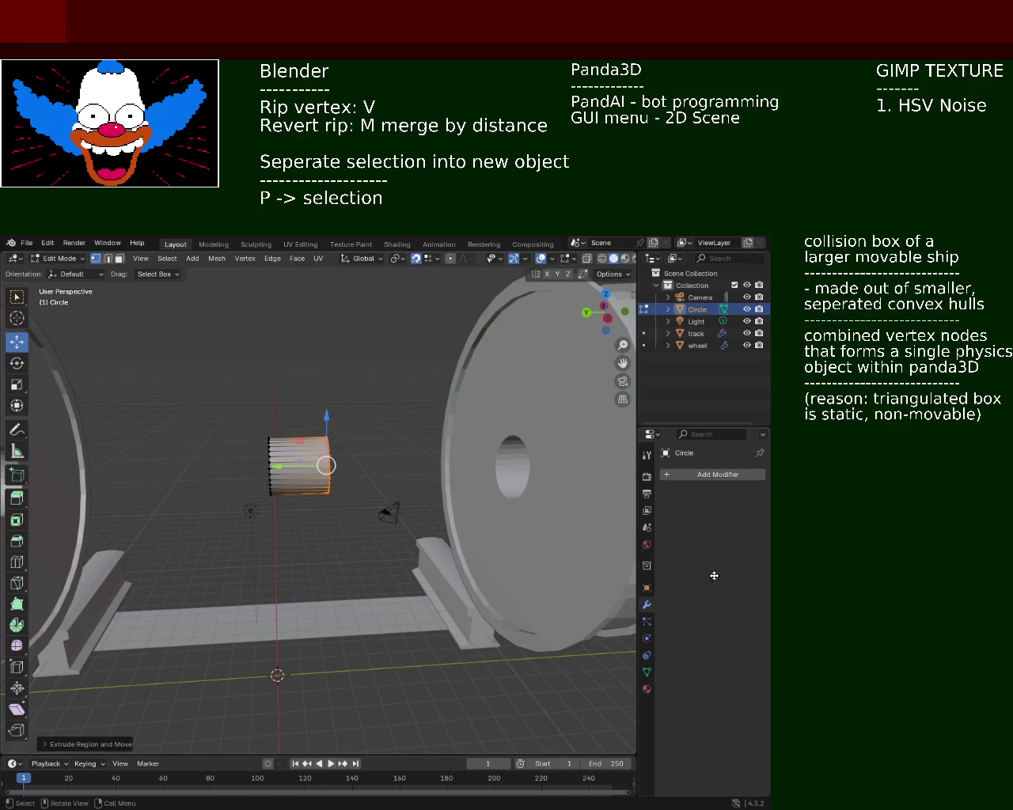
key("alt+Tab")
left_click_drag(393, 273, 463, 27, "alt")
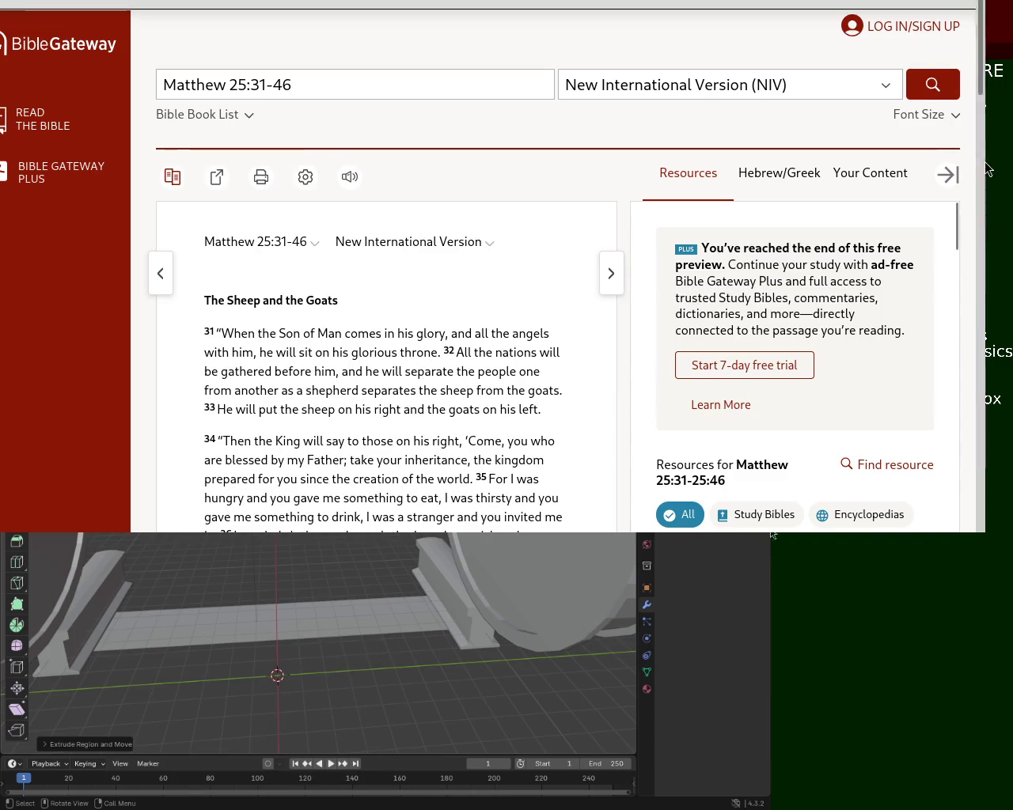
- Scroll Matthew 25 to verses 37–46, highlight part of verse 41, then return to Blender
scroll(984, 185, "down", 5)
left_click_drag(986, 185, 986, 276)
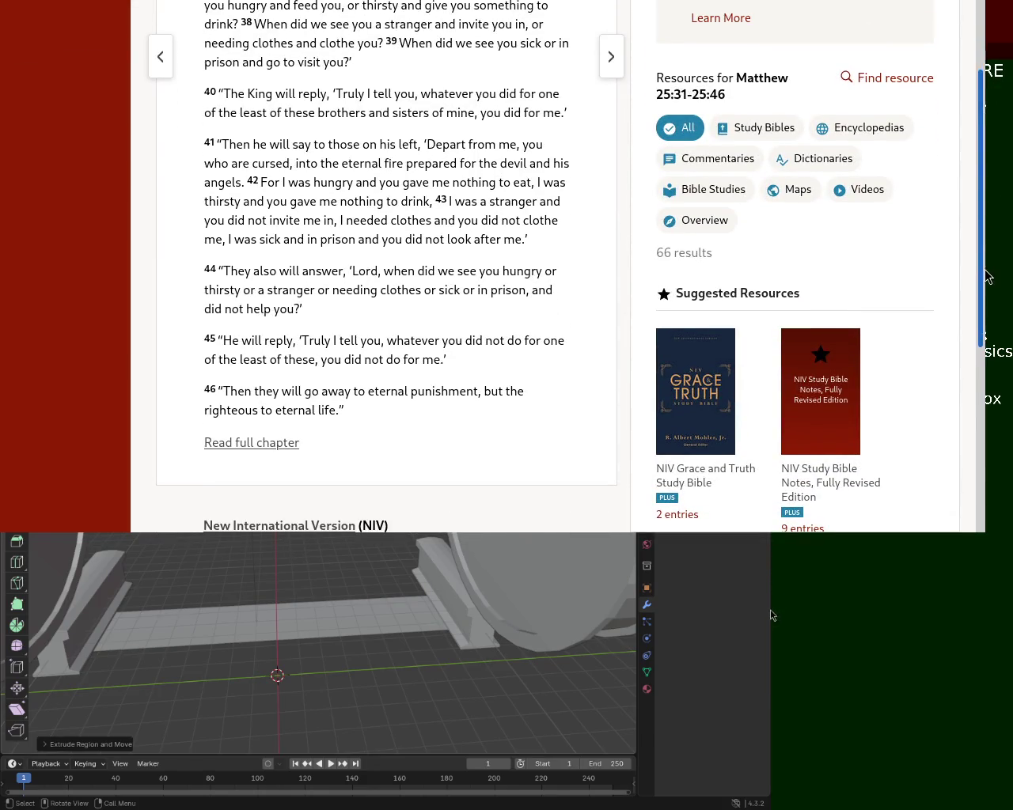
mouse_move(242, 145)
left_mouse_down()
mouse_move(543, 144)
mouse_move(199, 167)
mouse_move(560, 163)
mouse_move(294, 201)
mouse_move(263, 182)
left_mouse_up()
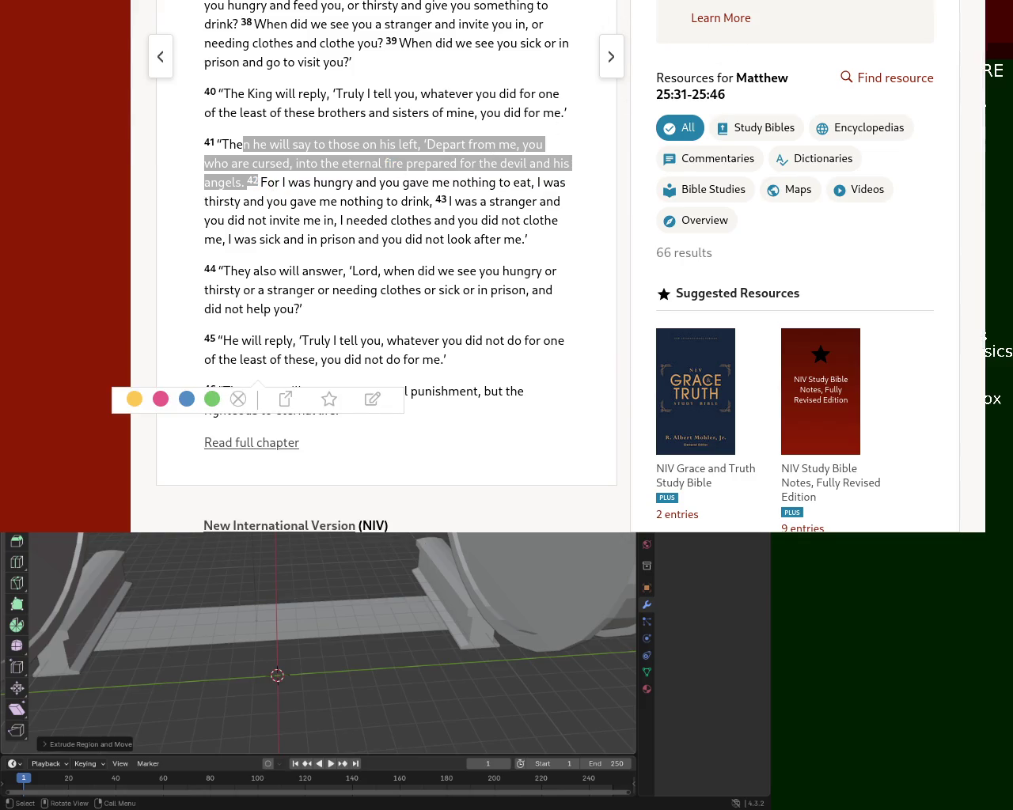
left_click_drag(589, 21, 642, 66, "super")
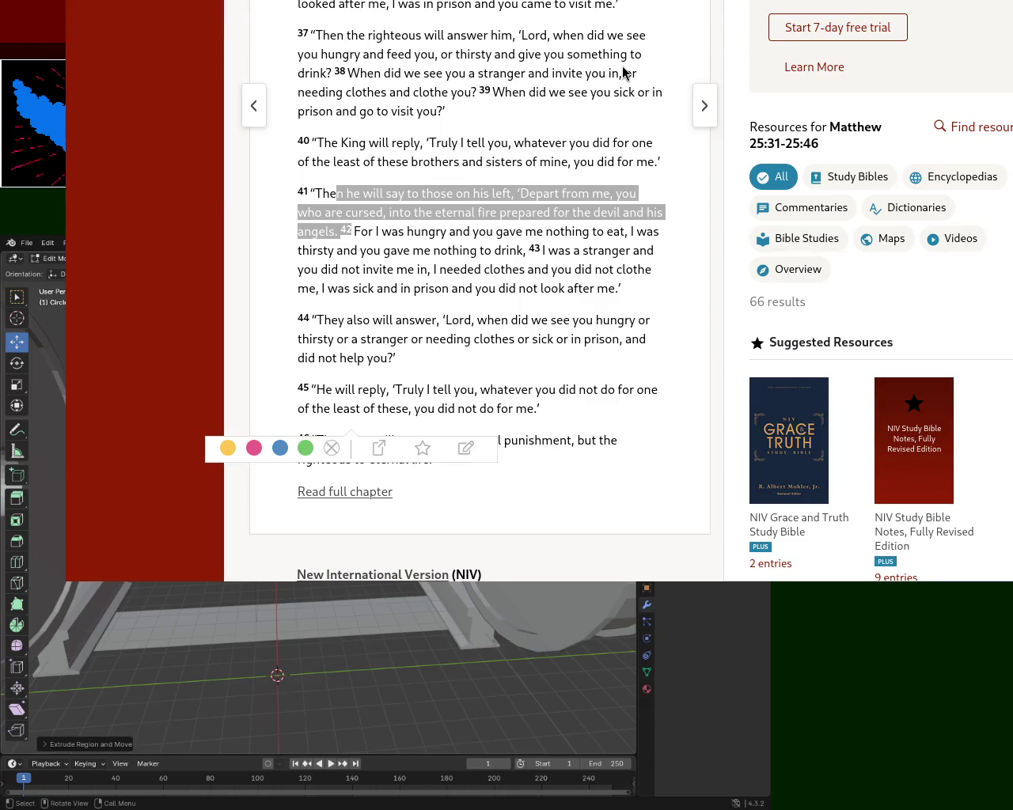
key("alt+Tab")
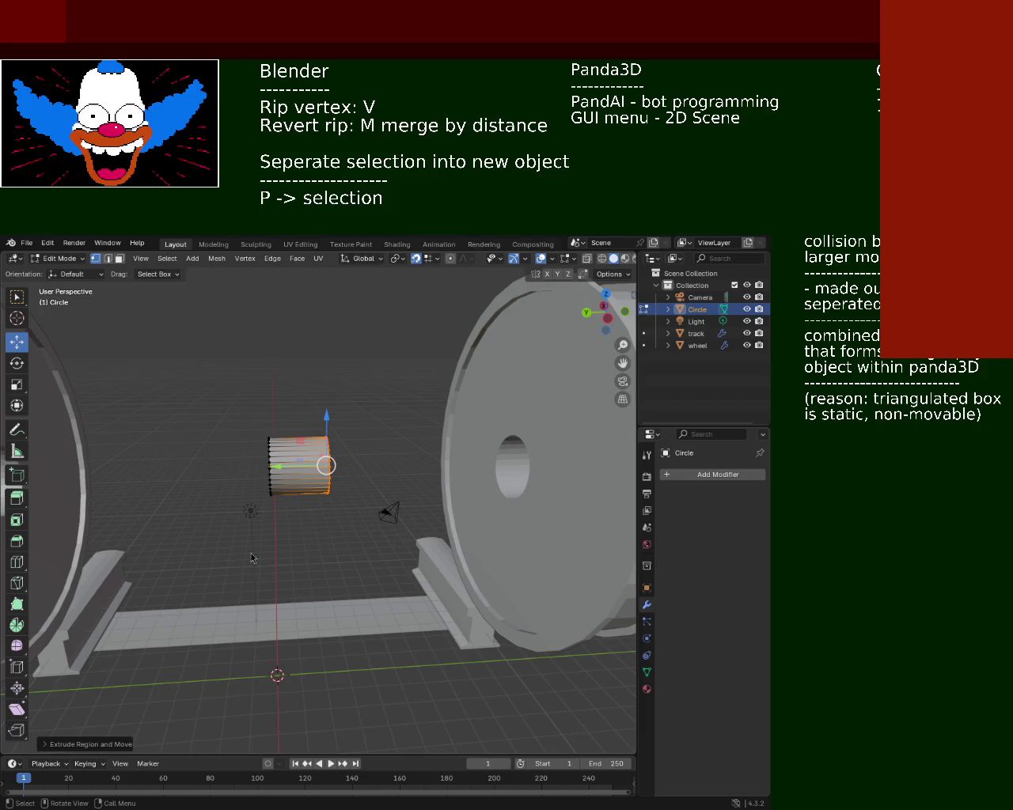
- Extrude the cylinder's end ring 3 m along global Y into the wheel's hub hole
mouse_move(276, 460)
middle_mouse_down()
mouse_move(248, 465)
mouse_move(281, 484)
mouse_move(245, 456)
middle_mouse_up()
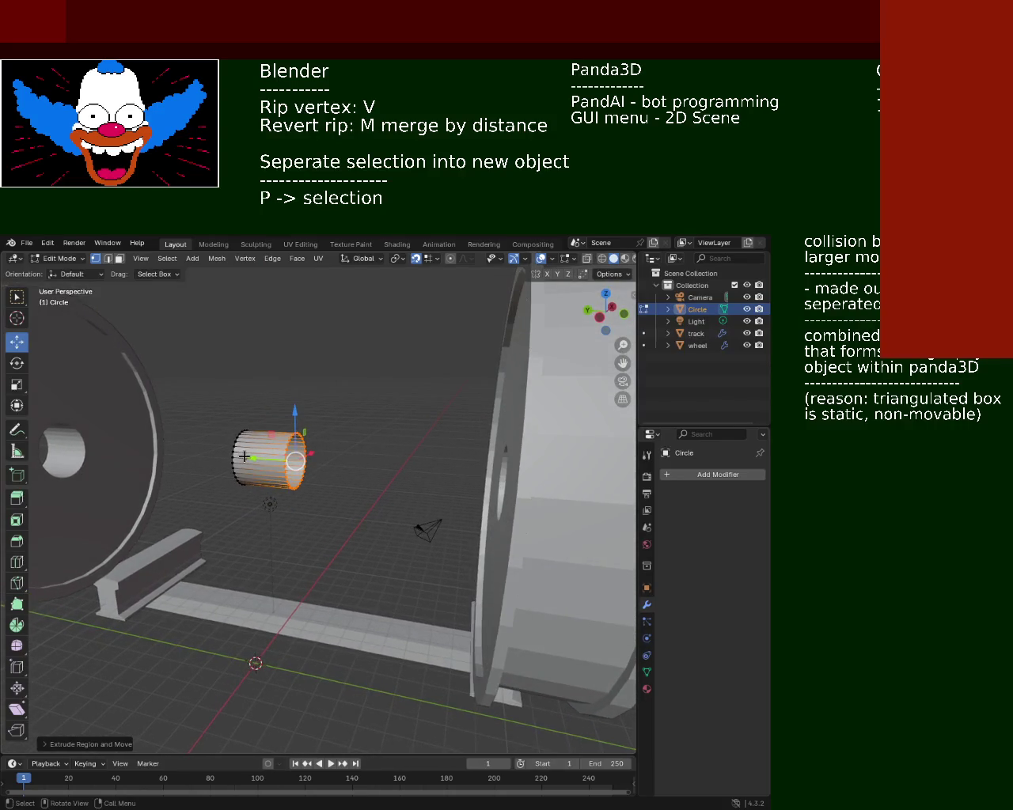
key("s")
key("Escape")
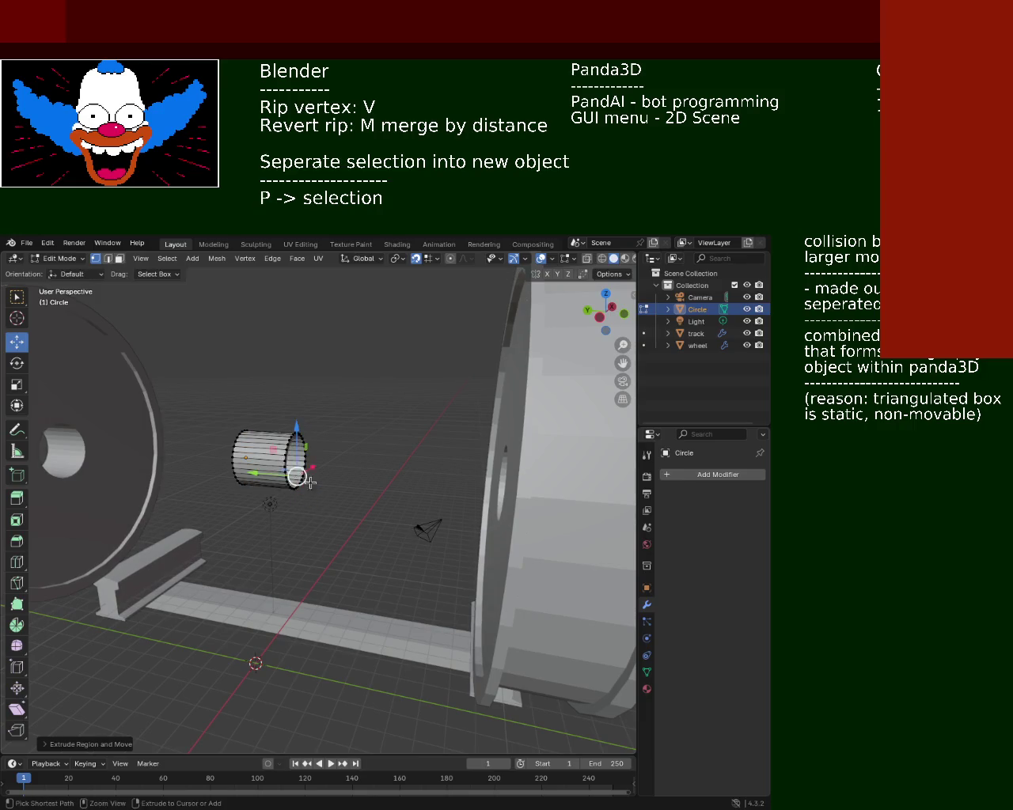
key("s")
key("Escape")
key("s")
key("Escape")
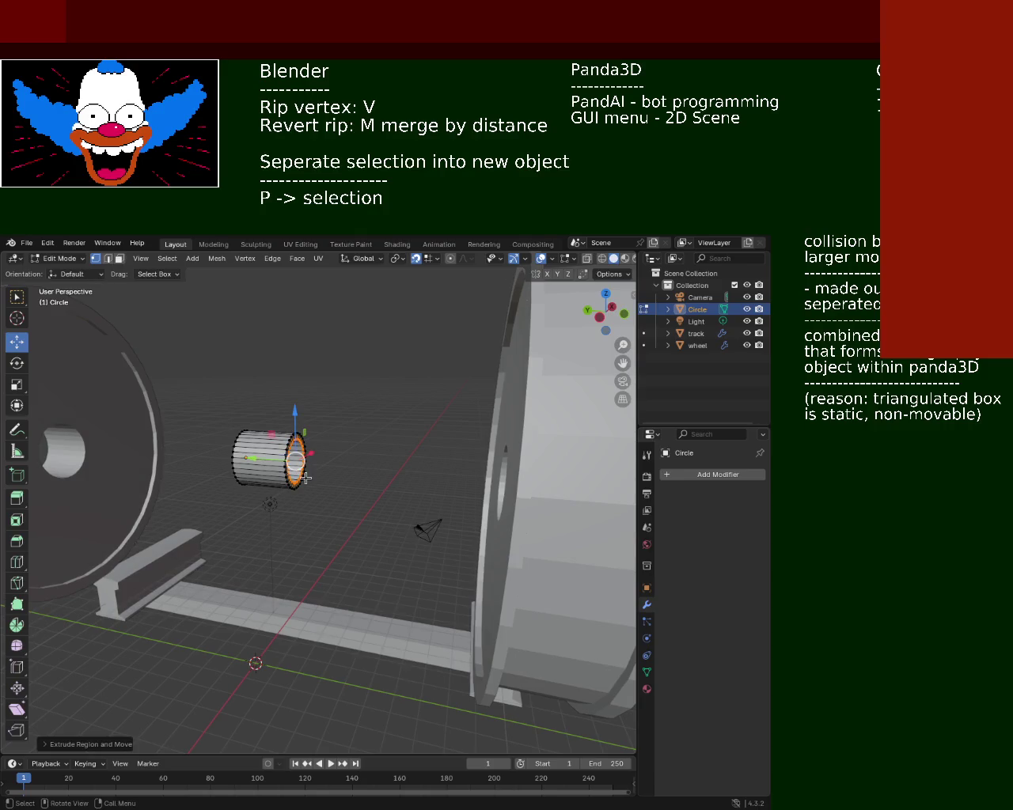
middle_click_drag(308, 481, 307, 491)
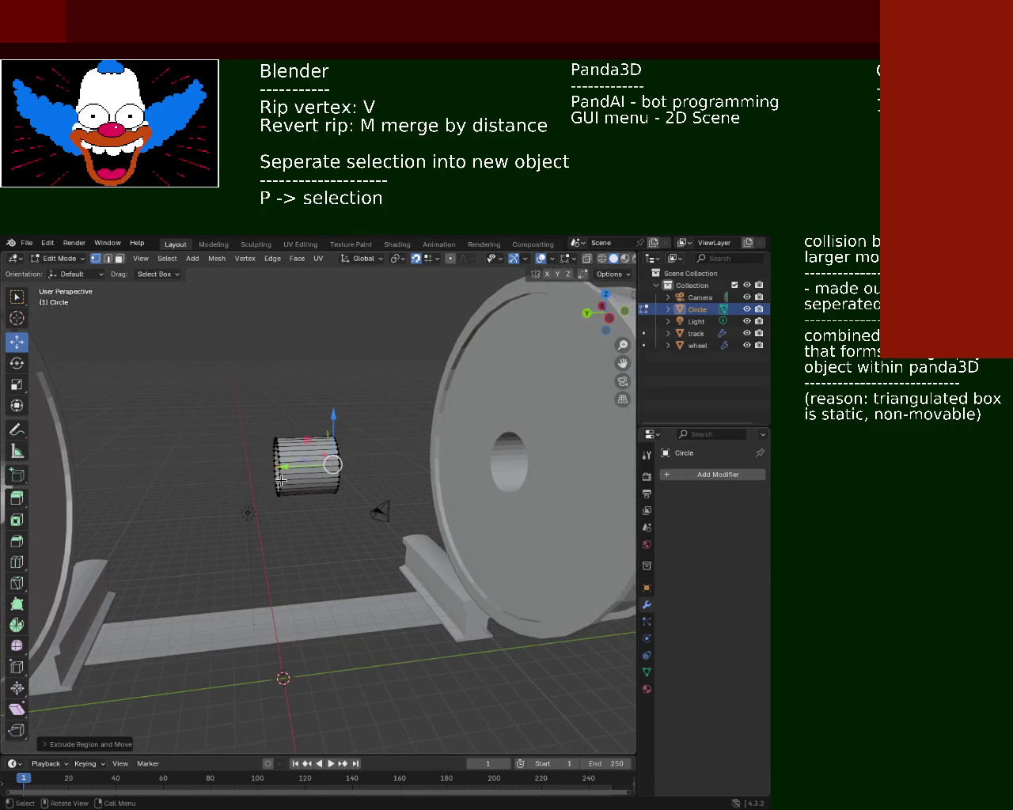
key("e")
key("y")
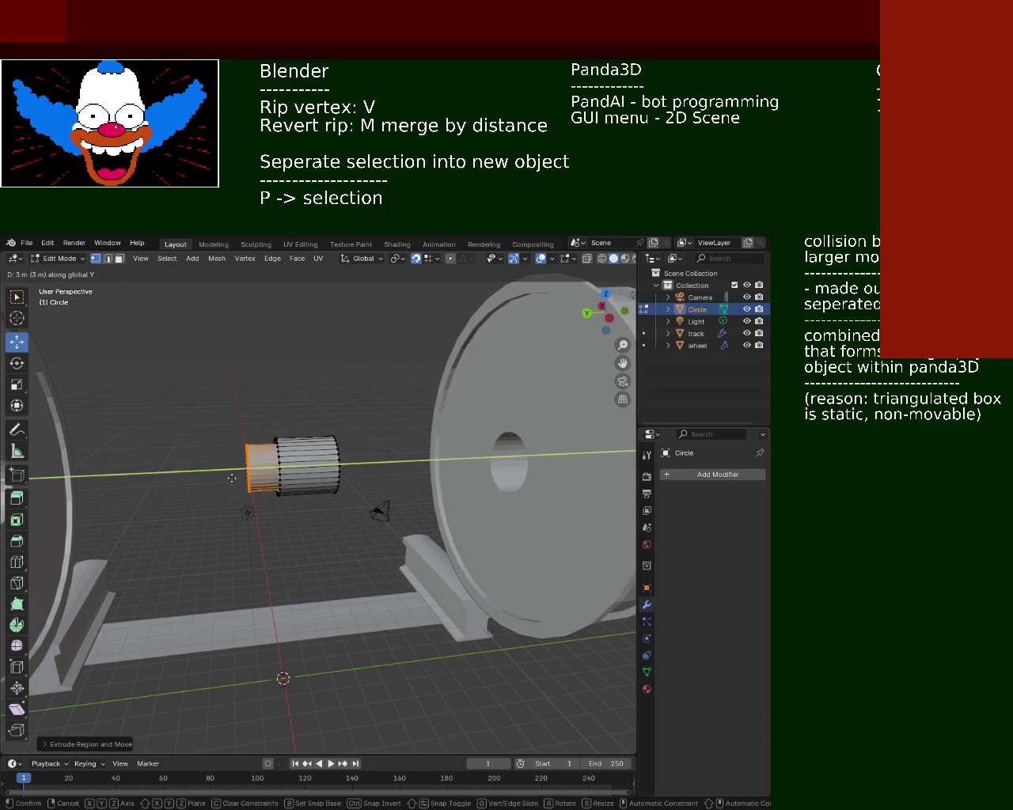
left_click(272, 474)
- Zoom onto the extended tube end and select several vertices on its rim
mouse_move(272, 474)
middle_mouse_down()
mouse_move(364, 408)
mouse_move(438, 452)
mouse_move(336, 445)
middle_mouse_up()
scroll(364, 408, "up", 3)
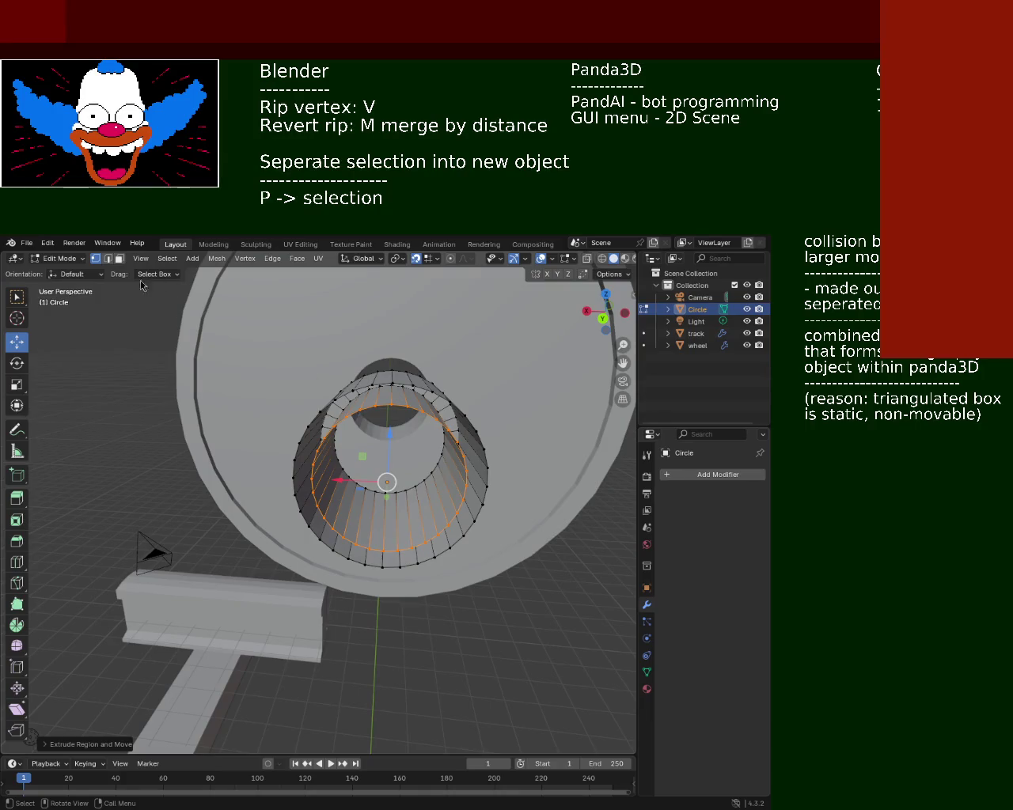
left_click(337, 416)
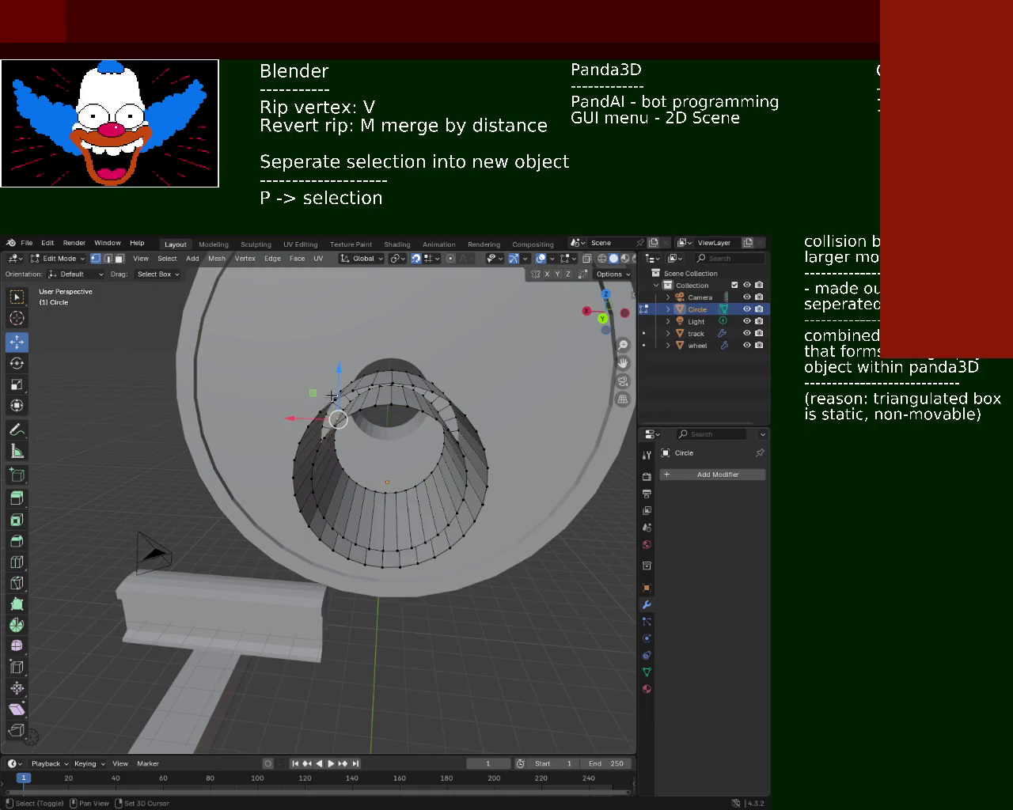
left_click(350, 401, "shift")
left_click(342, 411, "shift")
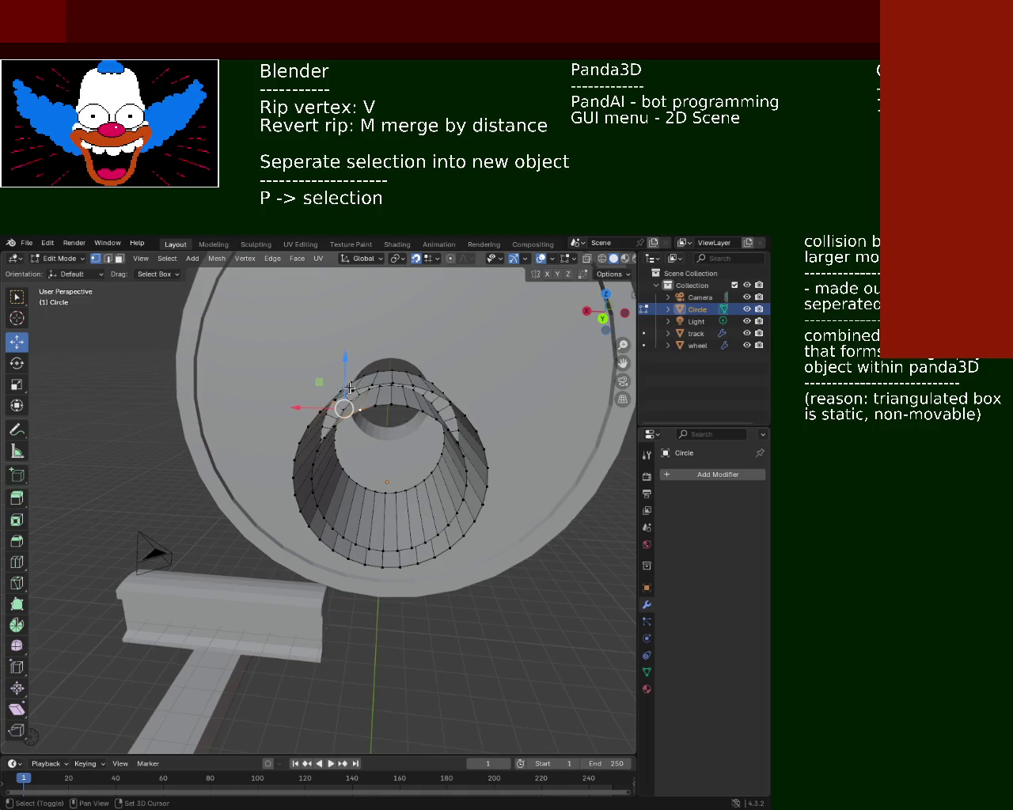
- From another angle, pick the ring's top vertices and a slightly lower one
middle_click_drag(349, 388, 364, 349)
left_click(366, 317)
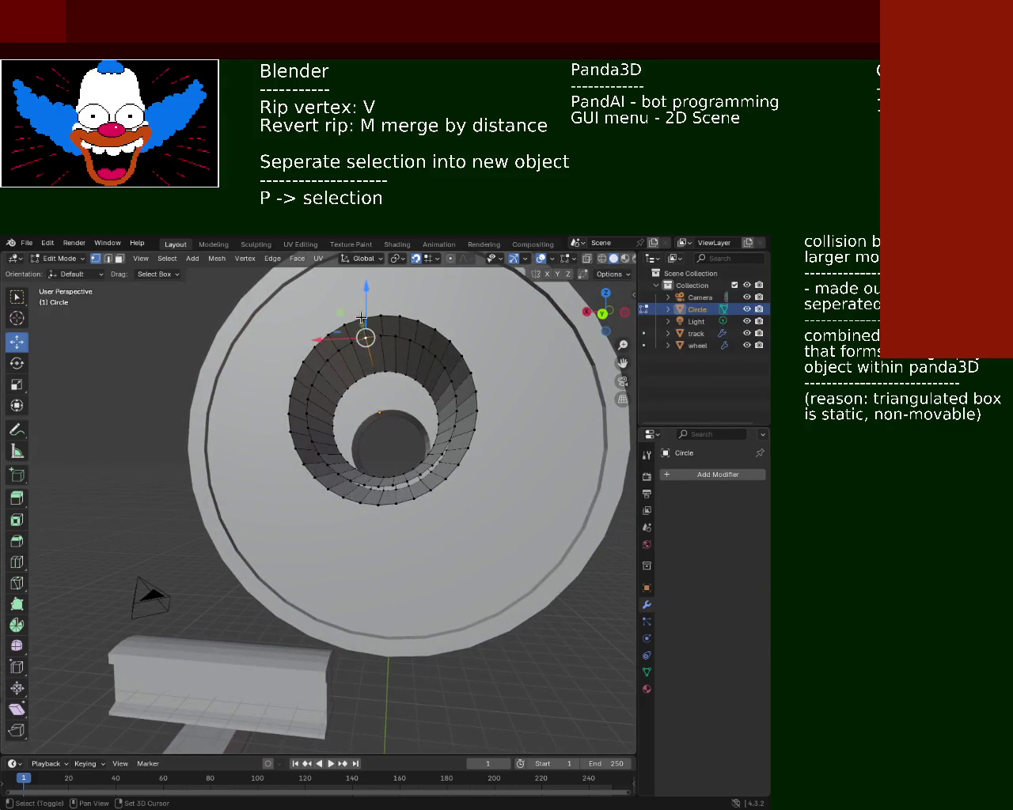
left_click(377, 332, "shift")
left_click(383, 336, "shift")
left_click(382, 336, "shift")
left_click(397, 339, "shift")
left_click(397, 339, "shift")
mouse_move(397, 339)
middle_mouse_down()
mouse_move(387, 386)
mouse_move(307, 404)
mouse_move(337, 409)
mouse_move(289, 359)
mouse_move(262, 350)
mouse_move(309, 402)
mouse_move(290, 439)
mouse_move(79, 447)
mouse_move(74, 437)
mouse_move(380, 477)
mouse_move(549, 463)
mouse_move(524, 416)
mouse_move(363, 470)
mouse_move(443, 428)
mouse_move(111, 450)
mouse_move(111, 467)
mouse_move(163, 487)
mouse_move(534, 449)
mouse_move(199, 481)
mouse_move(166, 499)
mouse_move(242, 542)
middle_mouse_up()
left_click(387, 386)
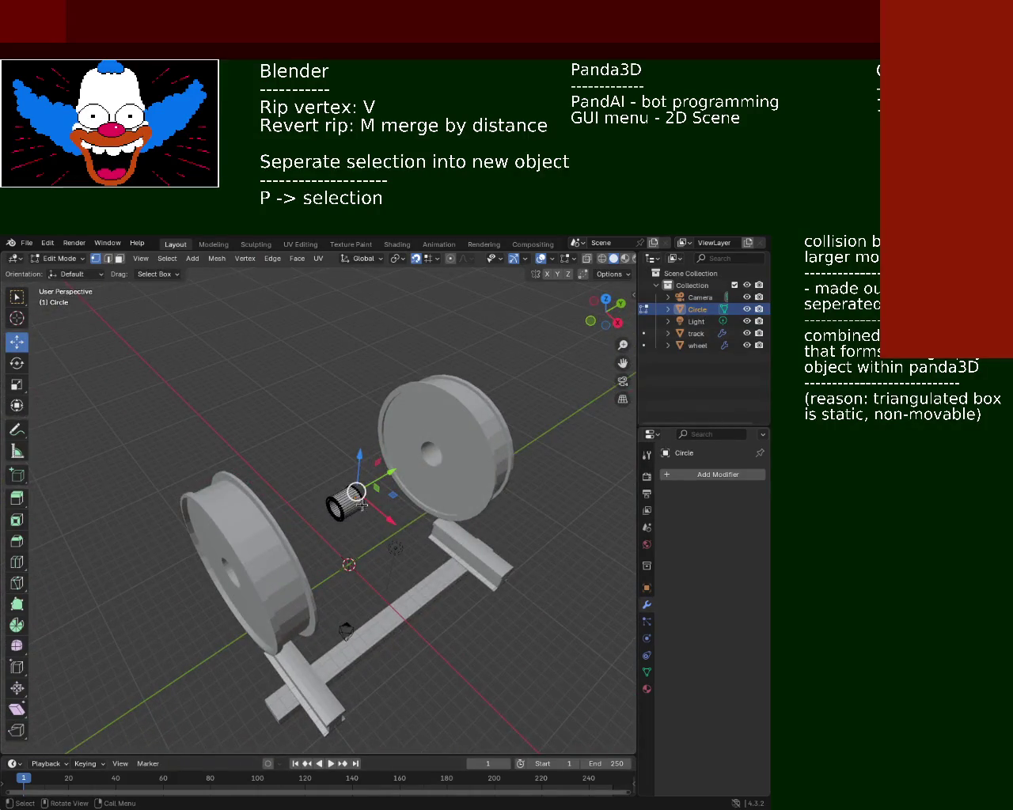
mouse_move(390, 530)
middle_mouse_down()
mouse_move(273, 503)
mouse_move(518, 551)
mouse_move(462, 536)
mouse_move(396, 475)
mouse_move(401, 497)
middle_mouse_up()
scroll(273, 502, "up", 1)
scroll(274, 502, "up", 1)
scroll(288, 480, "down", 5)
mouse_move(288, 480)
middle_mouse_down()
mouse_move(158, 463)
mouse_move(117, 438)
mouse_move(85, 459)
middle_mouse_up()
scroll(118, 438, "up", 2)
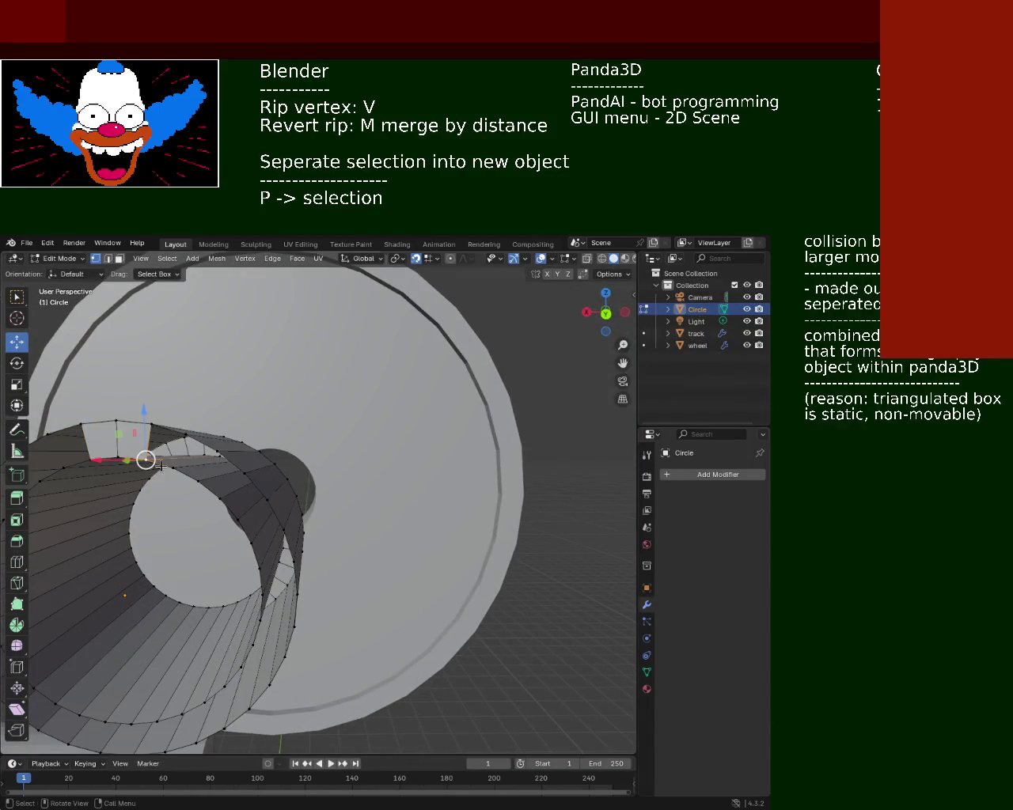
left_click(150, 427, "shift")
left_click(186, 436, "shift")
left_click(196, 448, "shift")
left_click(147, 458, "shift")
left_click(172, 467, "shift")
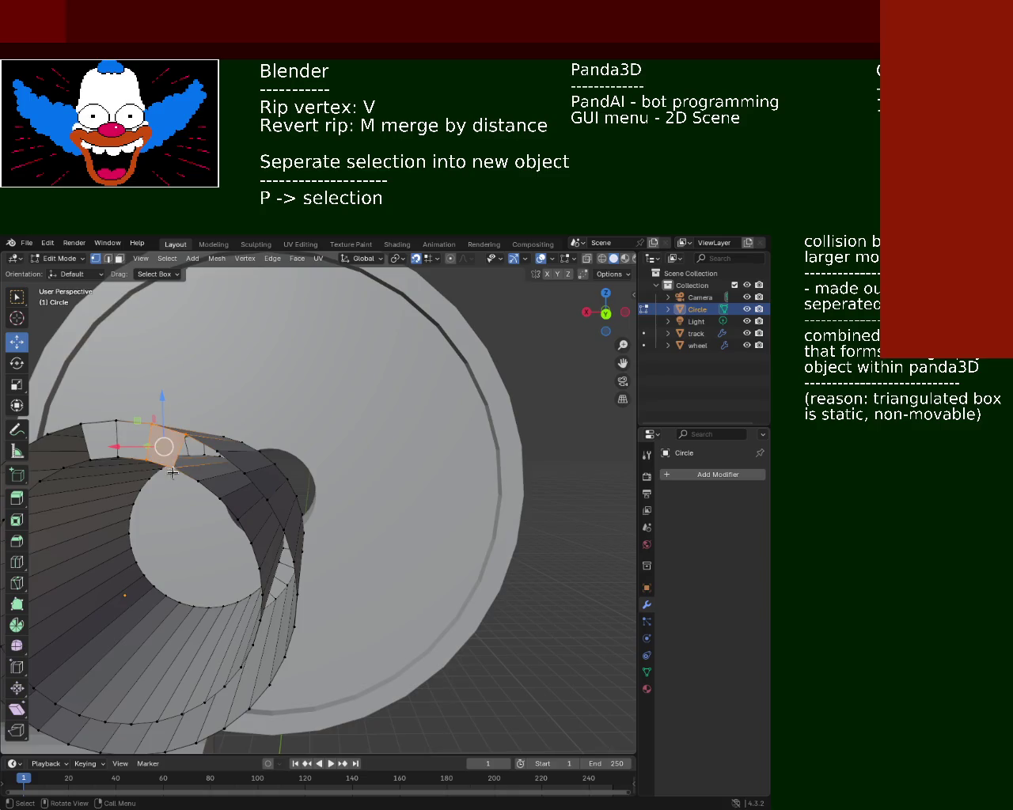
left_click(187, 436, "shift")
left_click(196, 475, "shift")
left_click(198, 477, "shift")
left_click(200, 475, "shift")
middle_click_drag(202, 473, 317, 484)
left_click(360, 484, "shift")
mouse_move(470, 487)
middle_mouse_down()
mouse_move(366, 475)
mouse_move(354, 491)
middle_mouse_up()
left_click(353, 492, "shift")
left_click(331, 480, "shift")
left_click(340, 481, "shift")
left_click(346, 482)
left_click(356, 492, "shift")
left_click(368, 494, "shift")
left_click(378, 495, "shift")
left_click(390, 497, "shift")
left_click(380, 513, "shift")
left_click(393, 529, "shift")
left_click(416, 500, "shift")
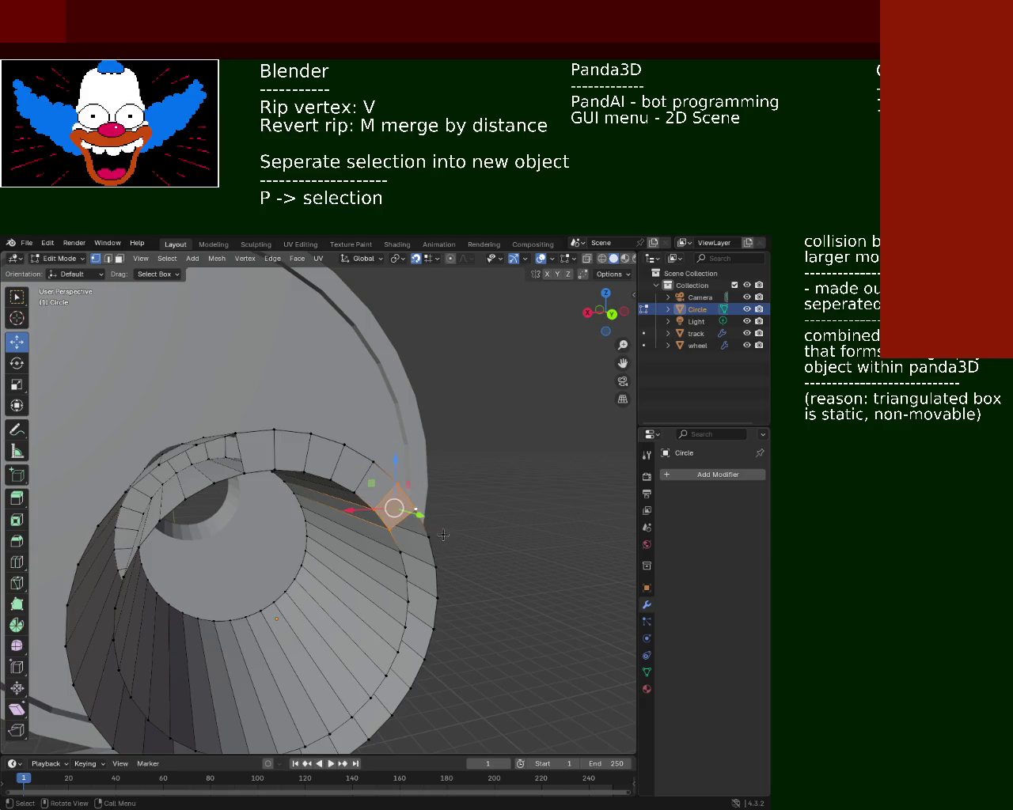
middle_click_drag(427, 515, 439, 506)
left_click(401, 384, "shift")
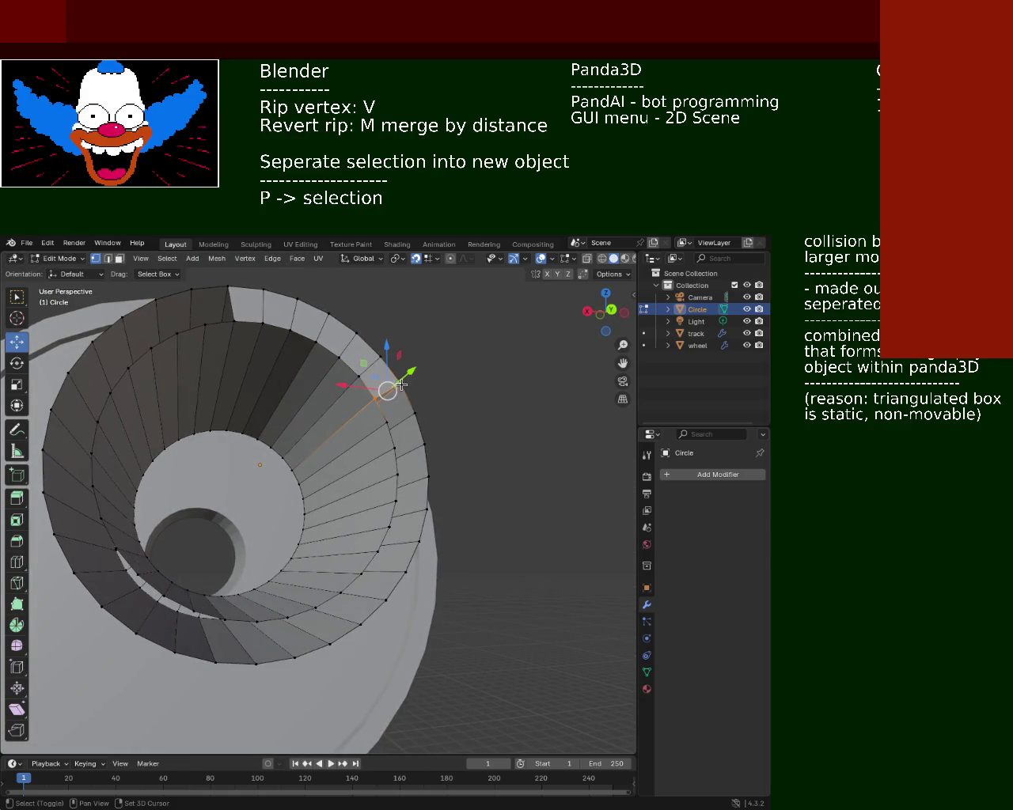
left_click(415, 413, "shift")
left_click(418, 426, "shift")
left_click(421, 435, "shift")
left_click(424, 445, "shift")
left_click(397, 474, "shift")
left_click(419, 445, "shift")
left_click(398, 486, "shift")
left_click(427, 509, "shift")
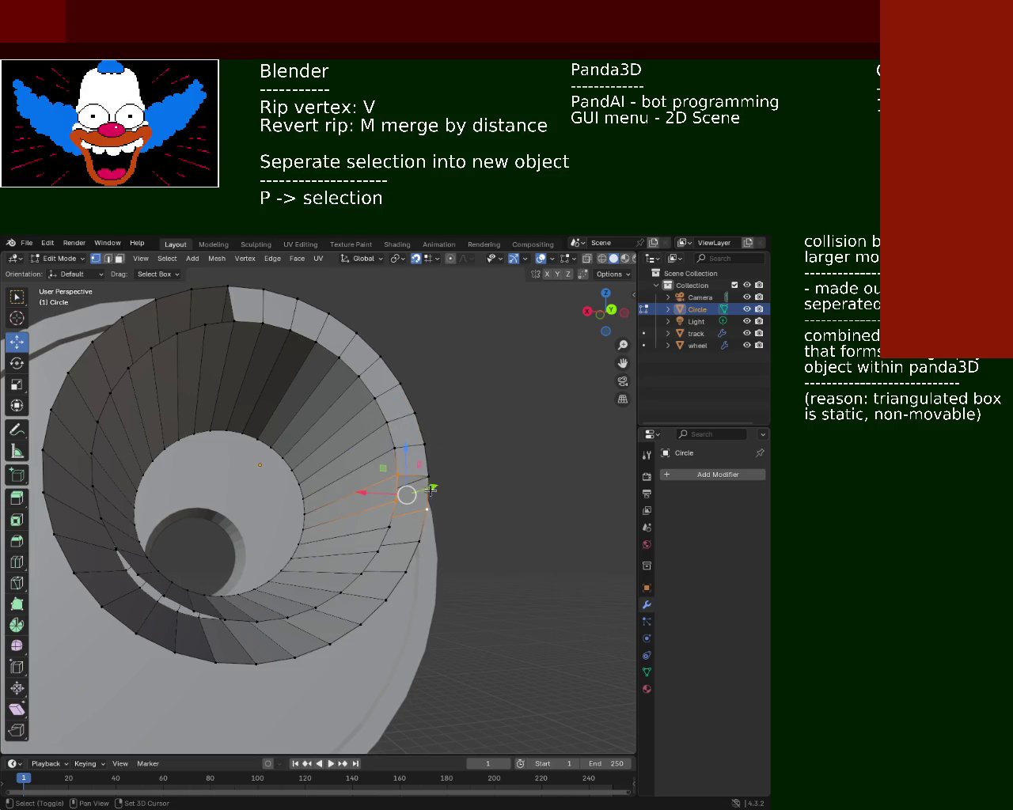
left_click(428, 477, "shift")
left_click(419, 541, "shift")
left_click(425, 509, "shift")
left_click(425, 509, "shift")
left_click(412, 572, "shift")
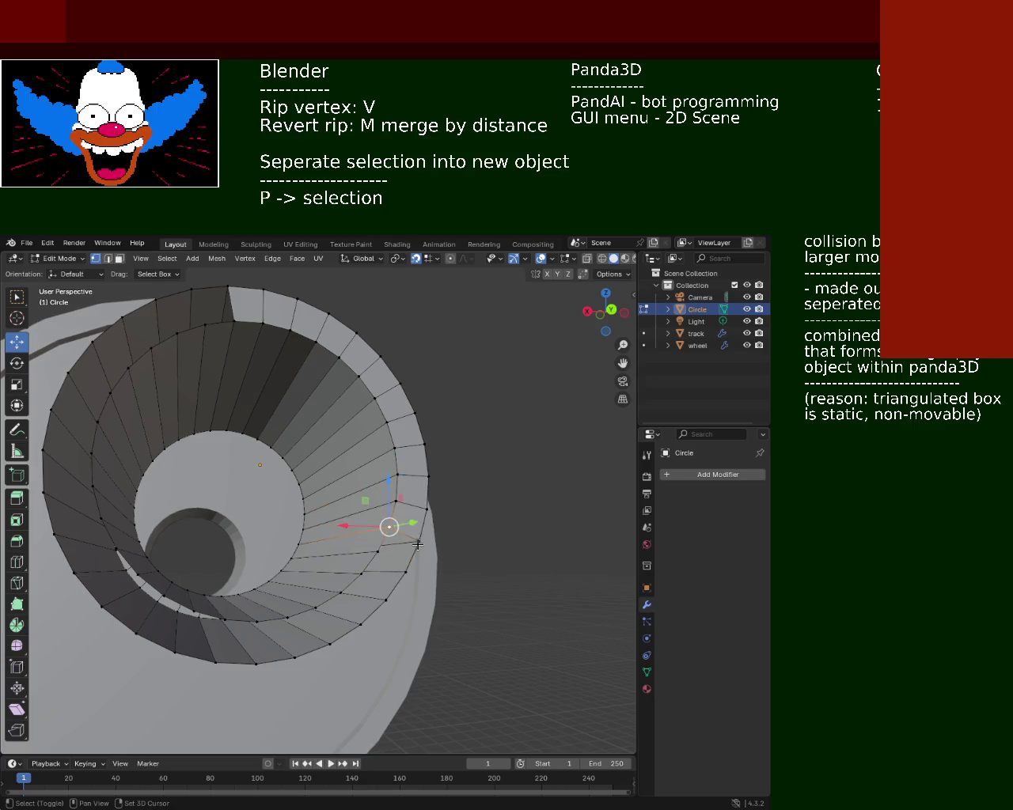
left_click(381, 552, "shift")
left_click(405, 571, "shift")
left_click(365, 573, "shift")
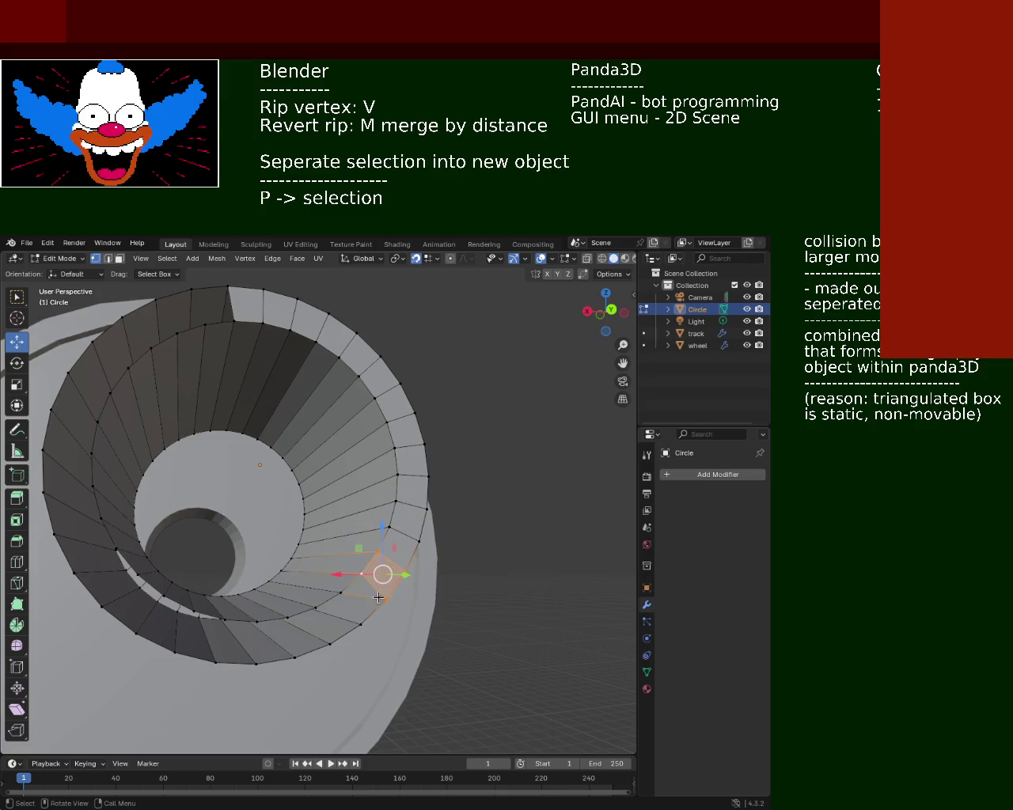
middle_click_drag(365, 573, 410, 526)
left_click(400, 473, "shift")
left_click(408, 495, "shift")
left_click(396, 483, "shift")
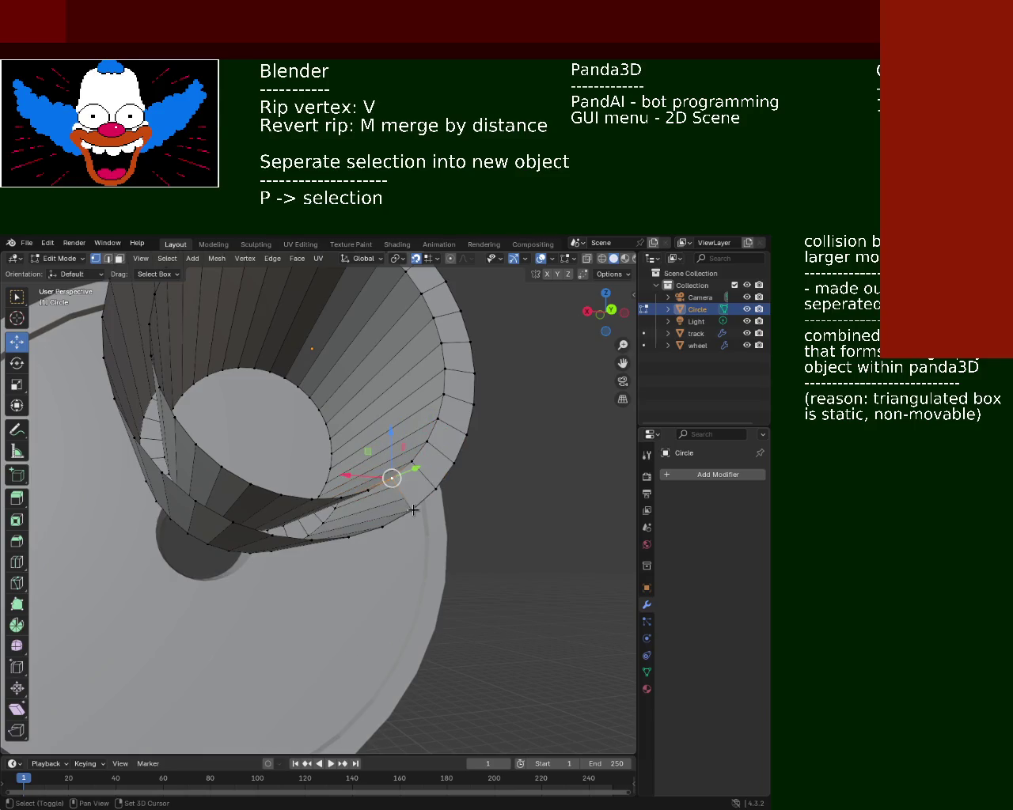
left_click(361, 490, "shift")
left_click(378, 523, "shift")
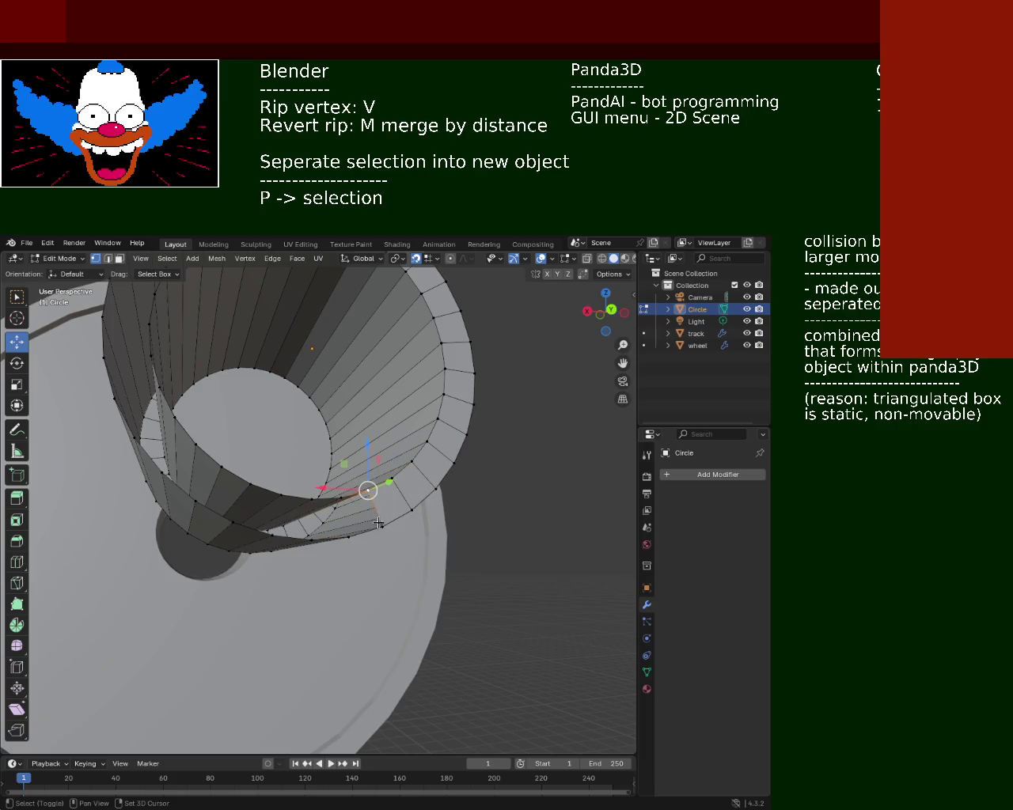
left_click(345, 538, "shift")
left_click(332, 538, "shift")
left_click(315, 537, "shift")
mouse_move(312, 505)
middle_mouse_down()
mouse_move(427, 481)
mouse_move(396, 463)
middle_mouse_up()
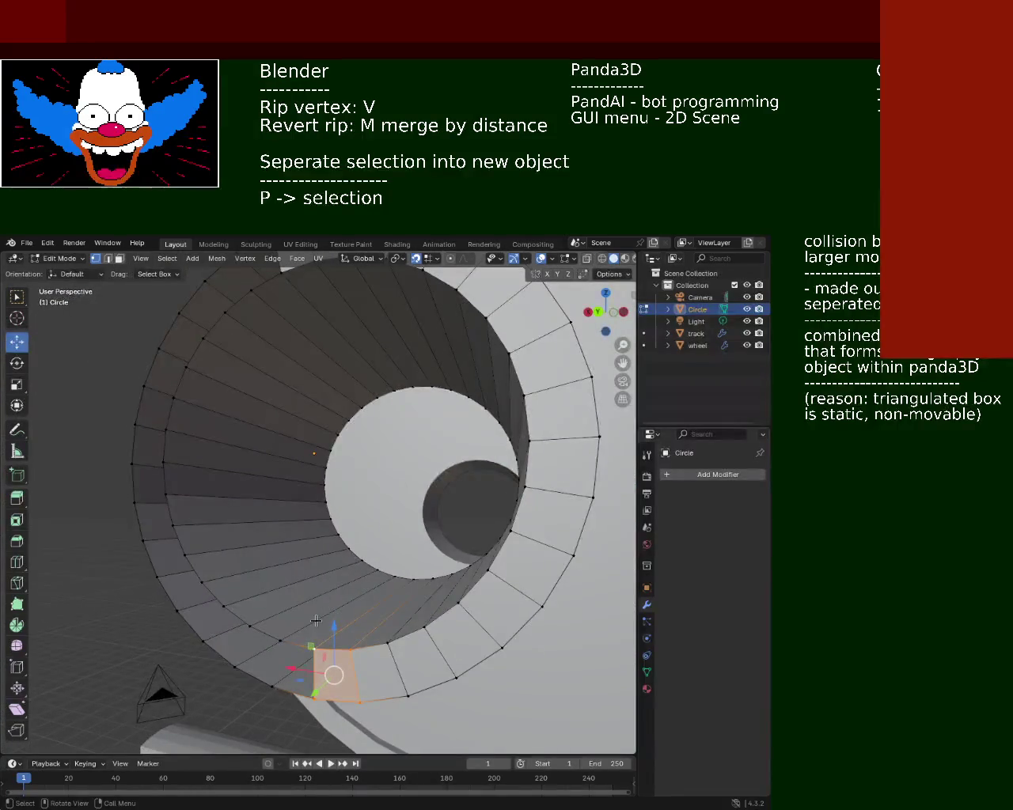
left_click(281, 642, "shift")
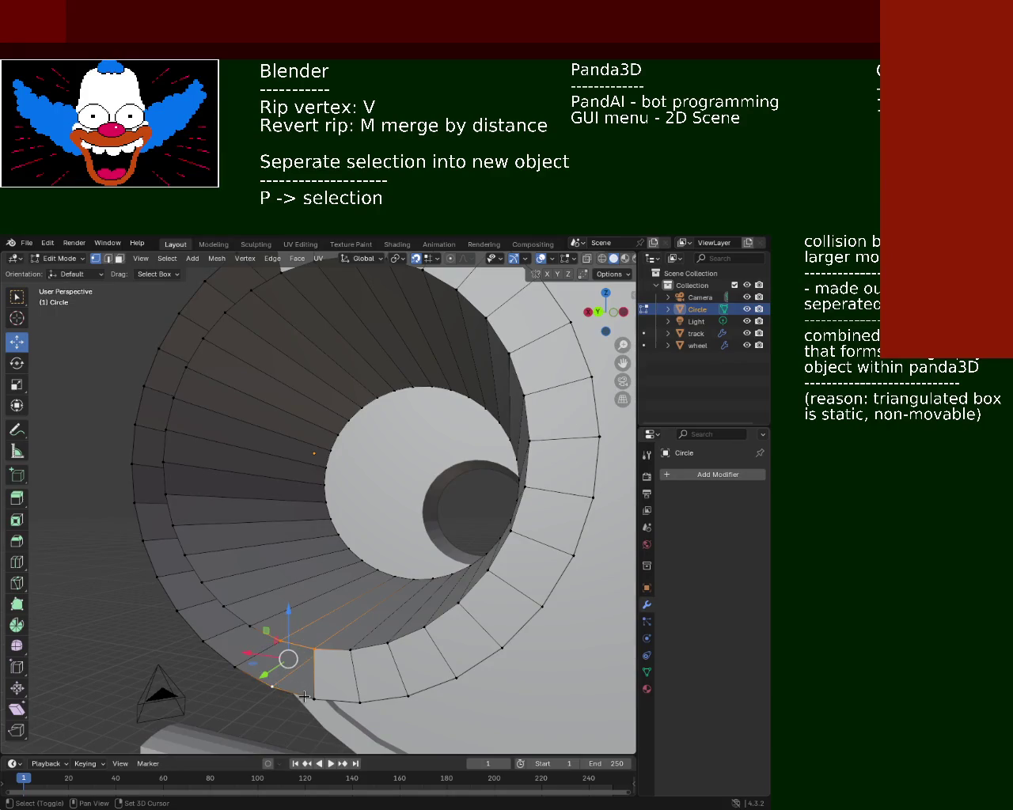
left_click(273, 637, "shift")
left_click(244, 624, "shift")
left_click(235, 666, "shift")
left_click(272, 686, "shift")
left_click(242, 617)
left_click(225, 610, "shift")
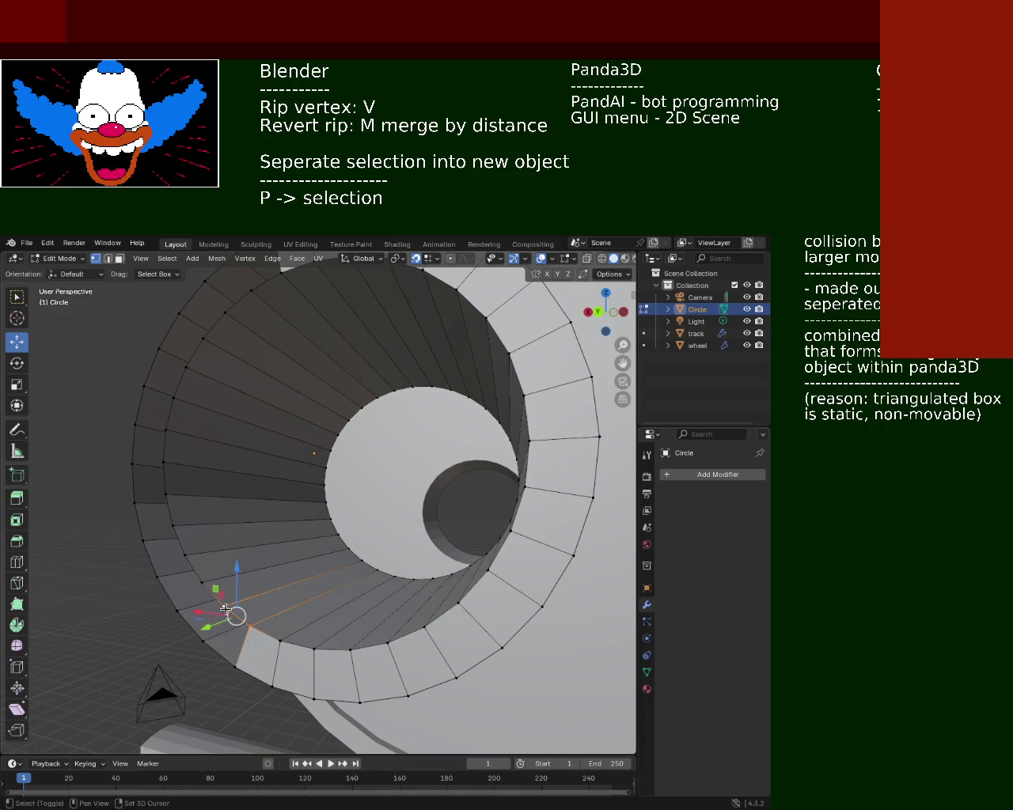
left_click(205, 636, "shift")
left_click(235, 665, "shift")
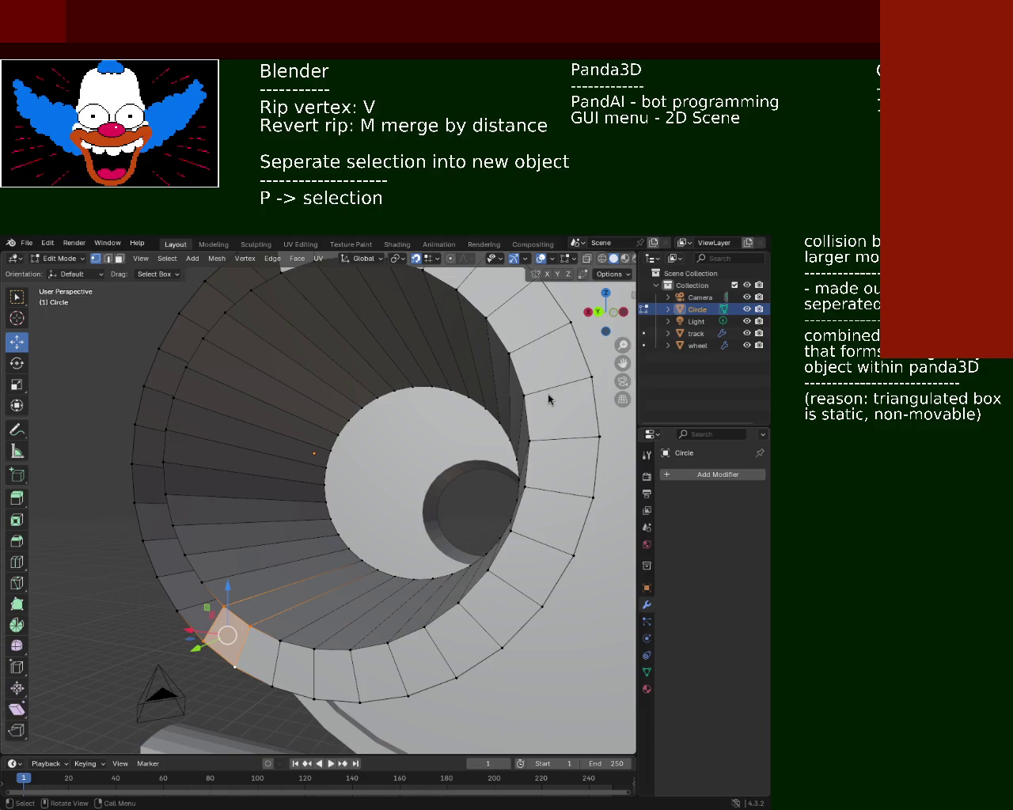
key("alt+Tab")
mouse_move(470, 461)
left_mouse_down("super")
mouse_move(648, 493)
mouse_move(864, 309)
left_mouse_up("super")
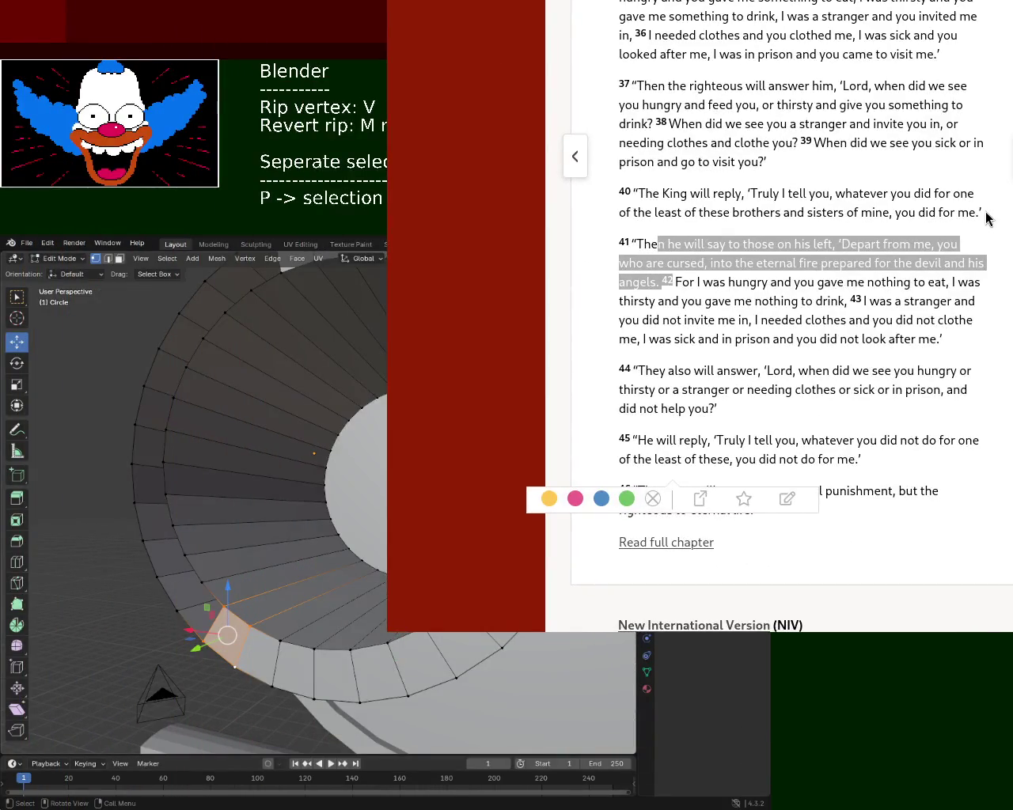
key("alt+Tab")
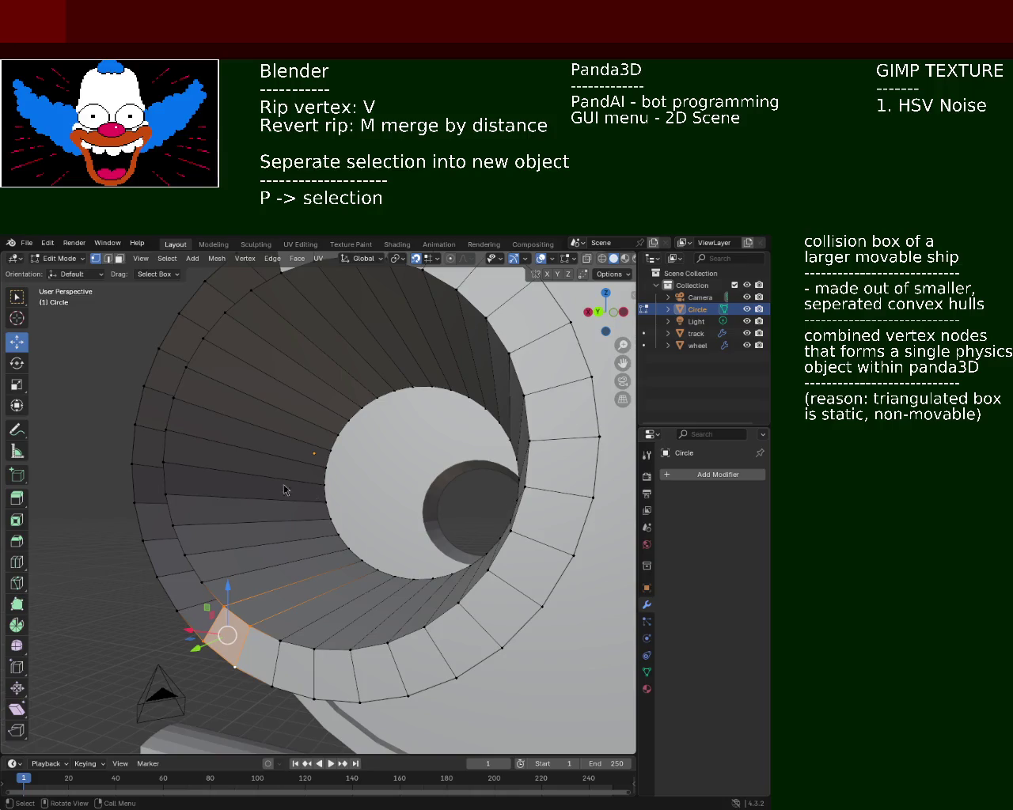
mouse_move(225, 424)
middle_mouse_down()
mouse_move(383, 489)
mouse_move(362, 482)
middle_mouse_up()
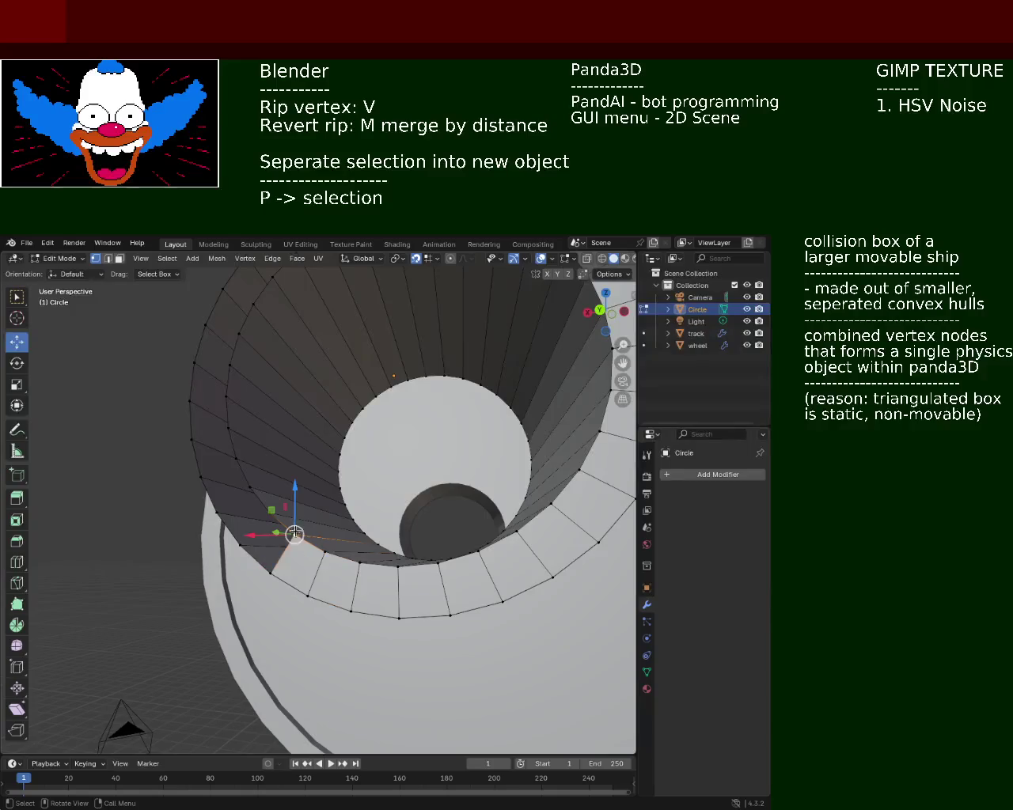
- Select a neighbouring rim vertex and grab-move it to reshape the strip
left_click(268, 515)
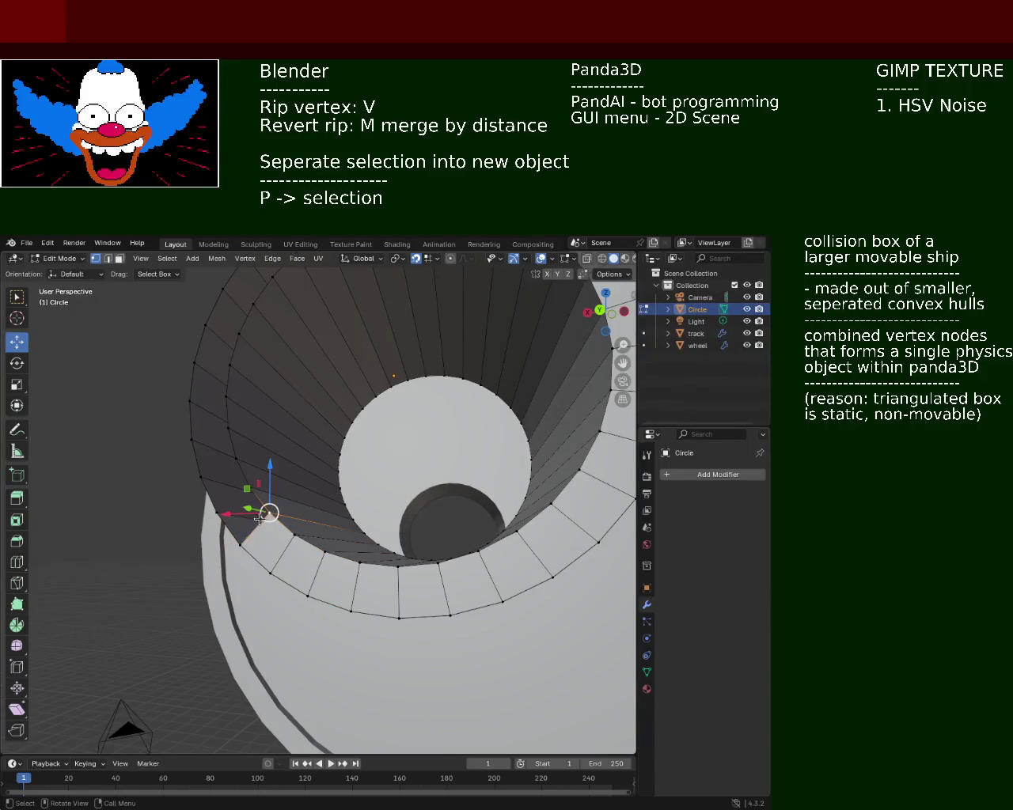
key("g")
left_click(208, 500)
middle_click_drag(227, 467, 259, 518)
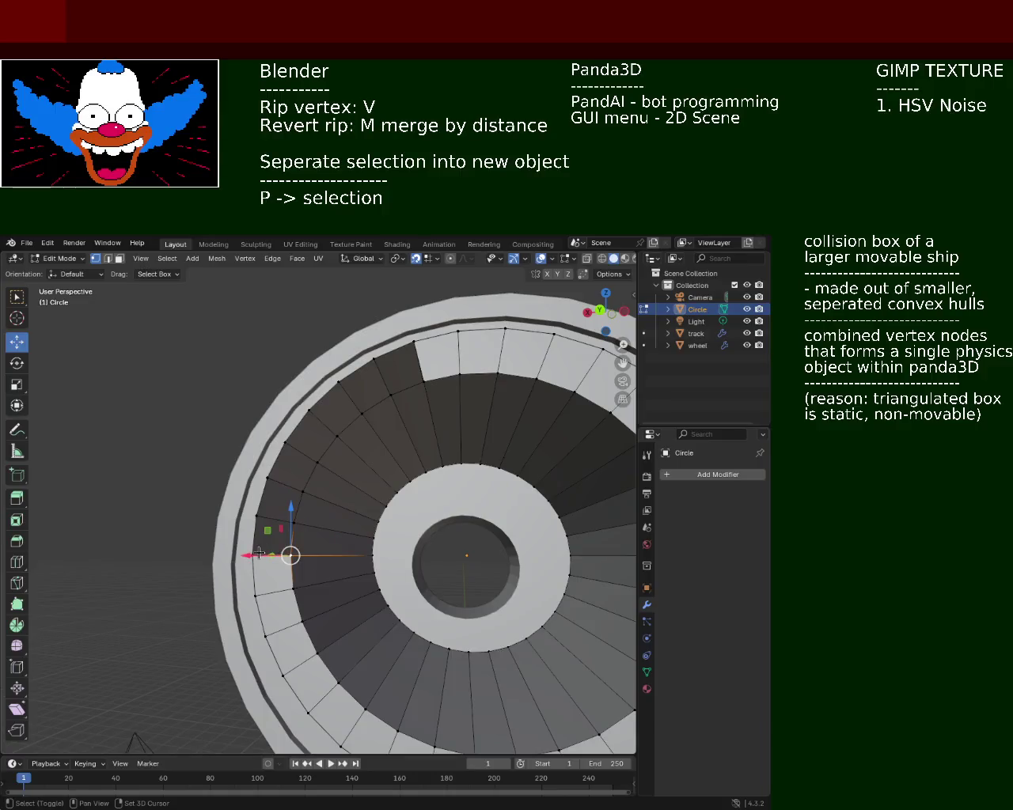
key("g")
left_click(281, 484)
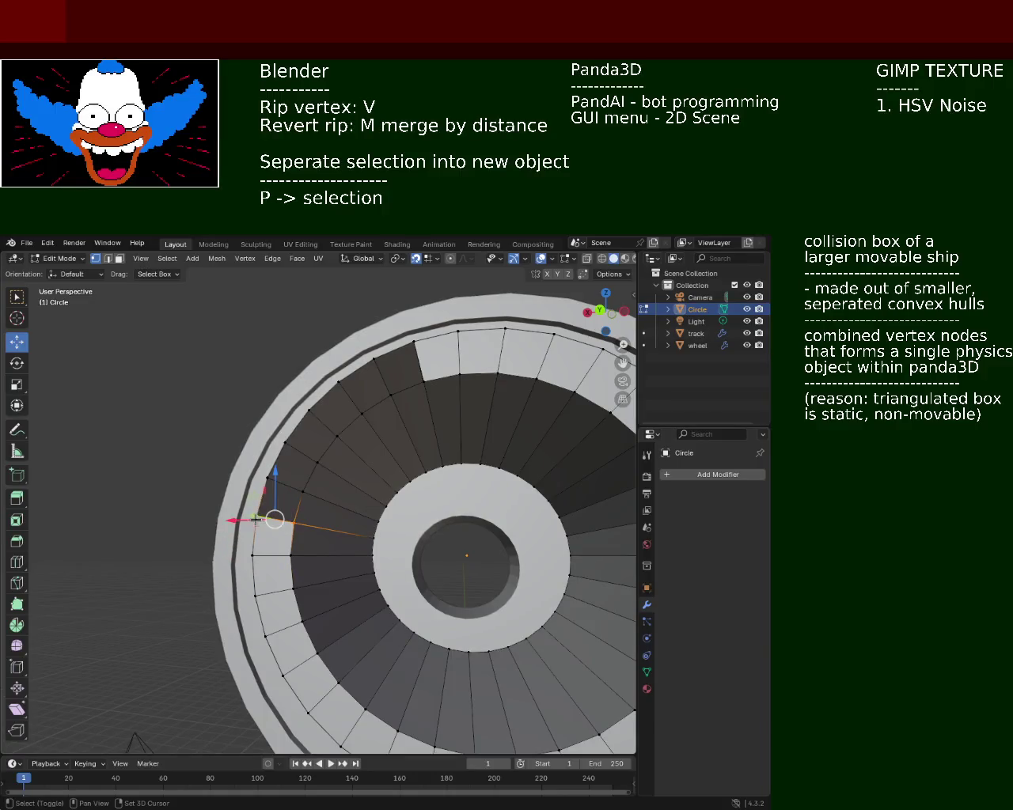
- Keep moving the vertex further up and to the right with repeated G moves
key("g")
left_click(295, 445)
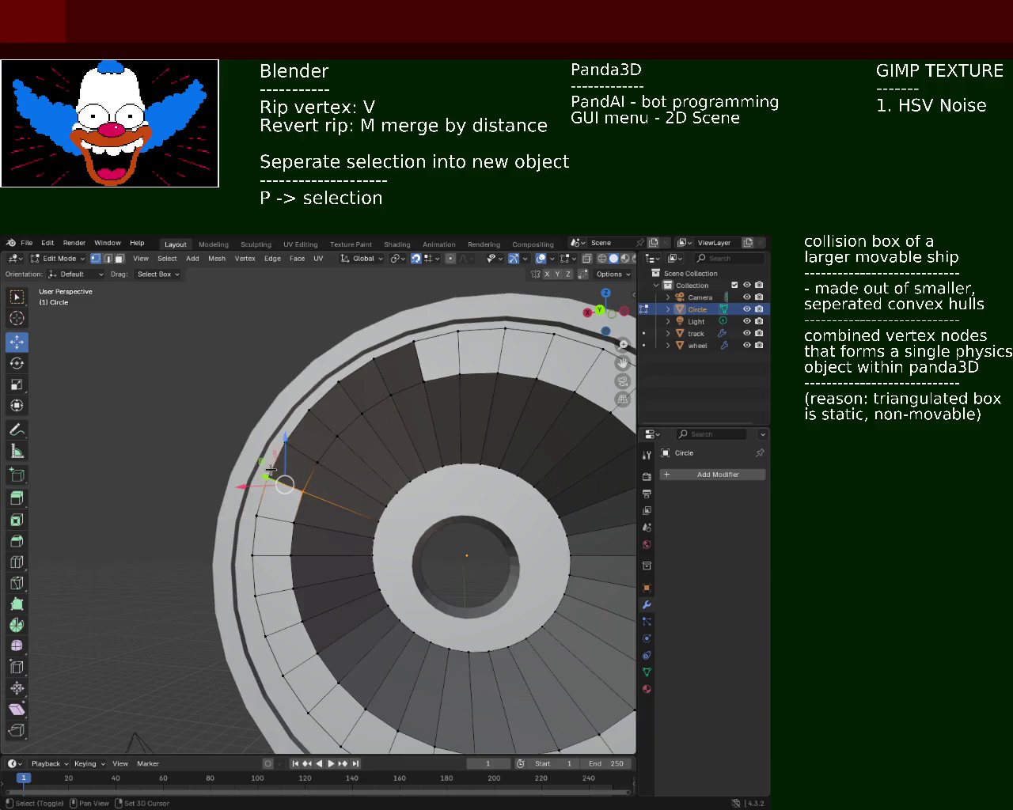
key("g")
left_click(344, 439)
key("g")
left_click(337, 388)
- Select a vertex on the tube's end ring, then a small quad face near the rim
middle_click_drag(338, 388, 340, 480)
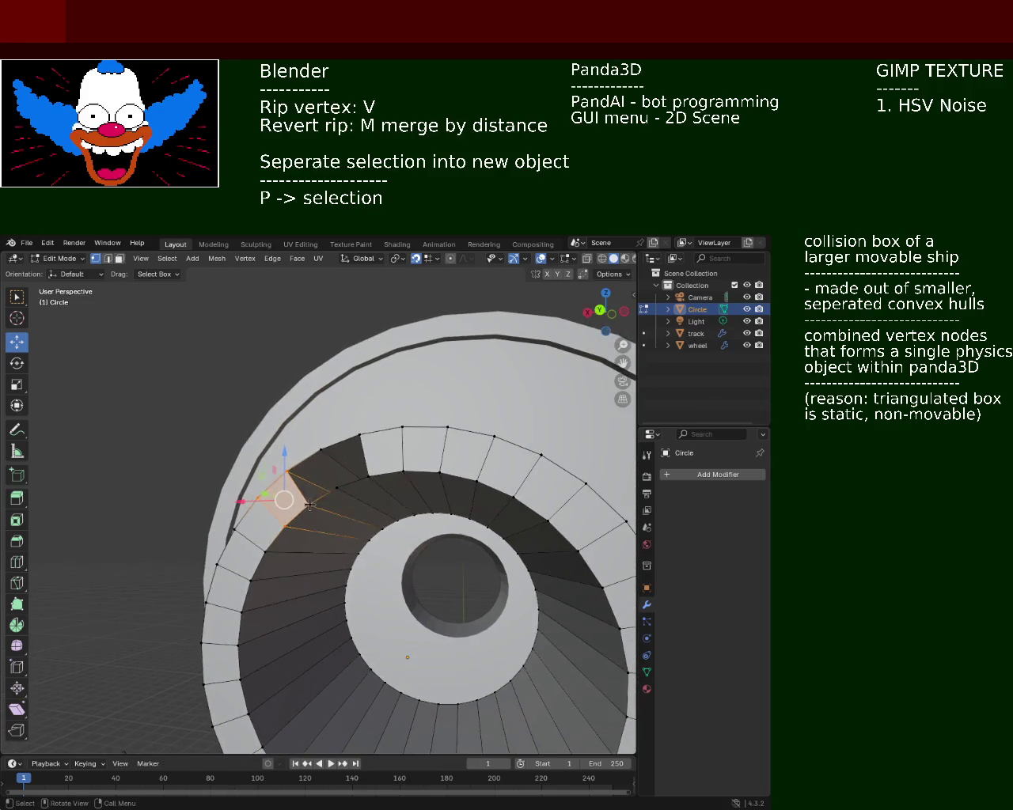
key("g")
left_click(325, 449)
key("g")
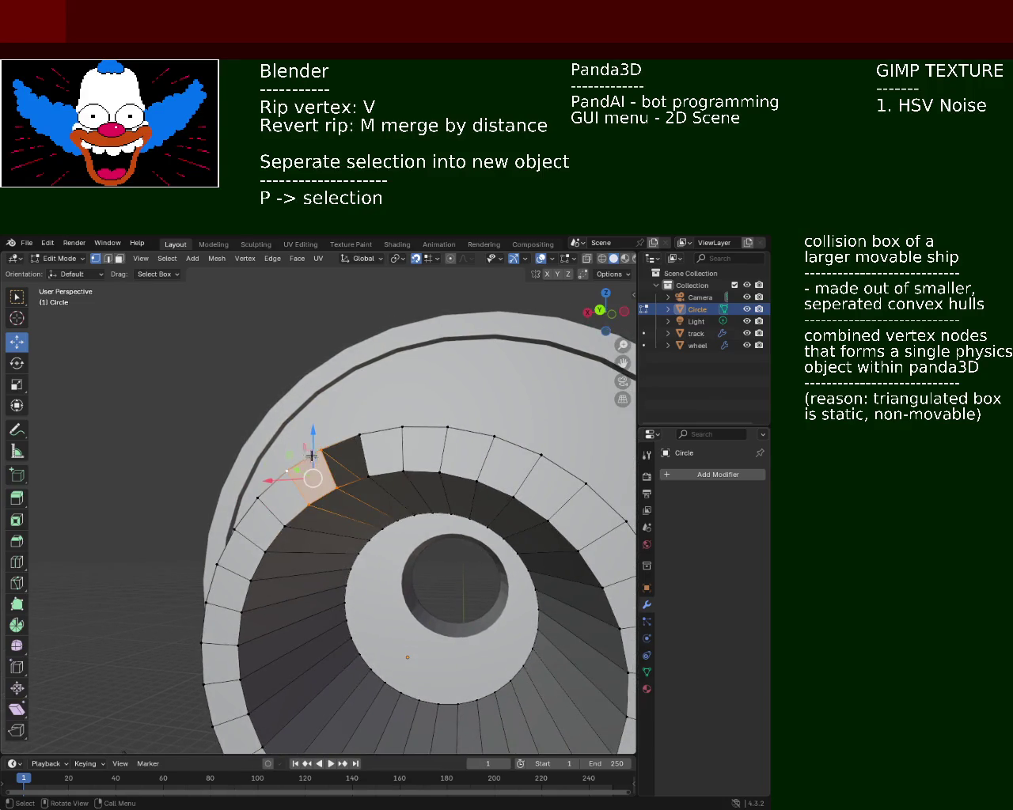
left_click(359, 435)
mouse_move(418, 403)
middle_mouse_down()
mouse_move(388, 519)
mouse_move(441, 610)
mouse_move(461, 526)
middle_mouse_up()
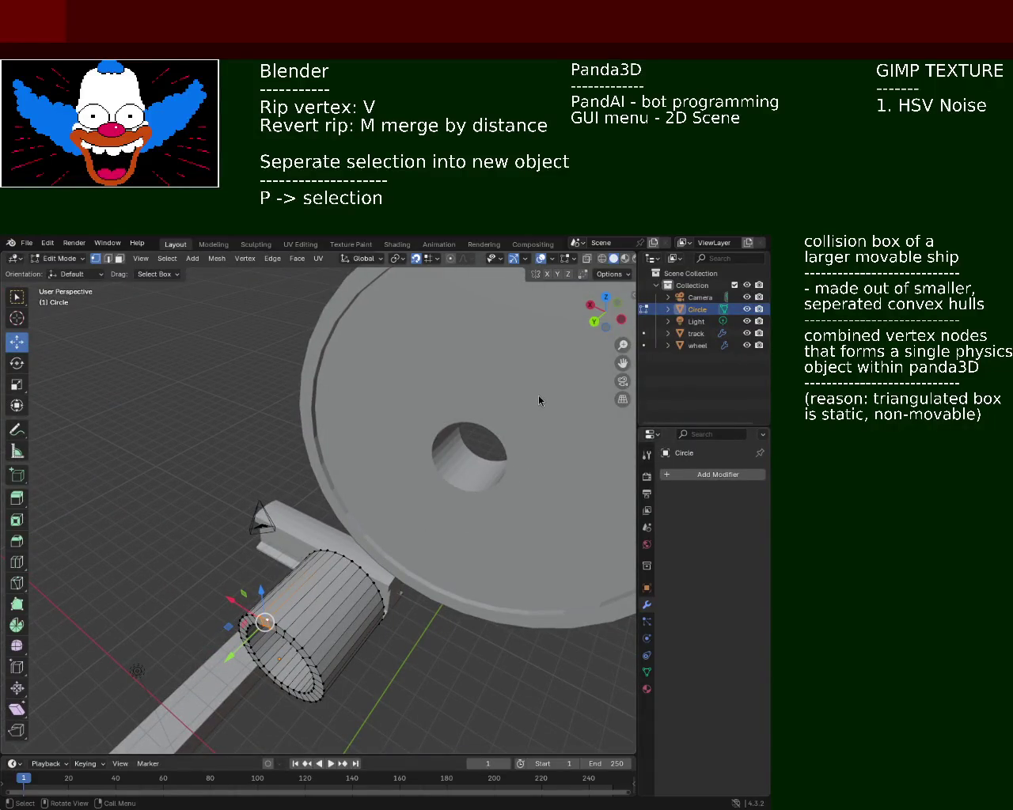
mouse_move(336, 484)
middle_mouse_down()
mouse_move(165, 461)
mouse_move(100, 429)
mouse_move(145, 413)
mouse_move(267, 461)
mouse_move(372, 473)
mouse_move(161, 435)
mouse_move(174, 450)
mouse_move(164, 445)
middle_mouse_up()
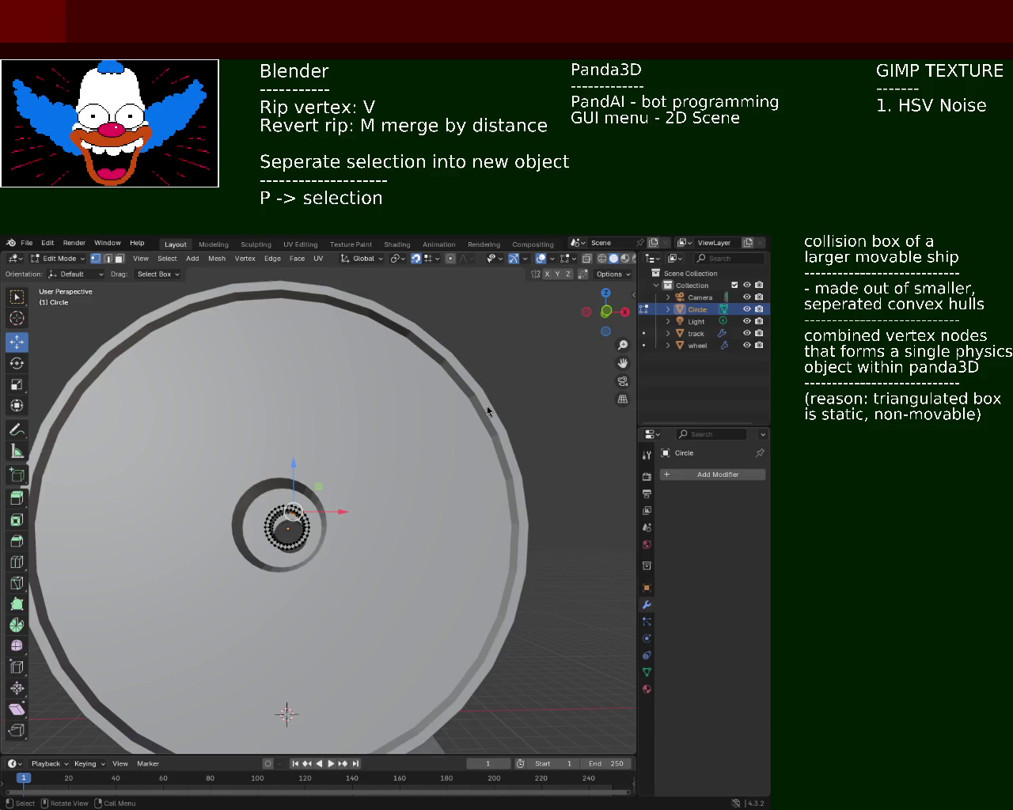
mouse_move(235, 396)
middle_mouse_down()
mouse_move(261, 428)
mouse_move(488, 449)
middle_mouse_up()
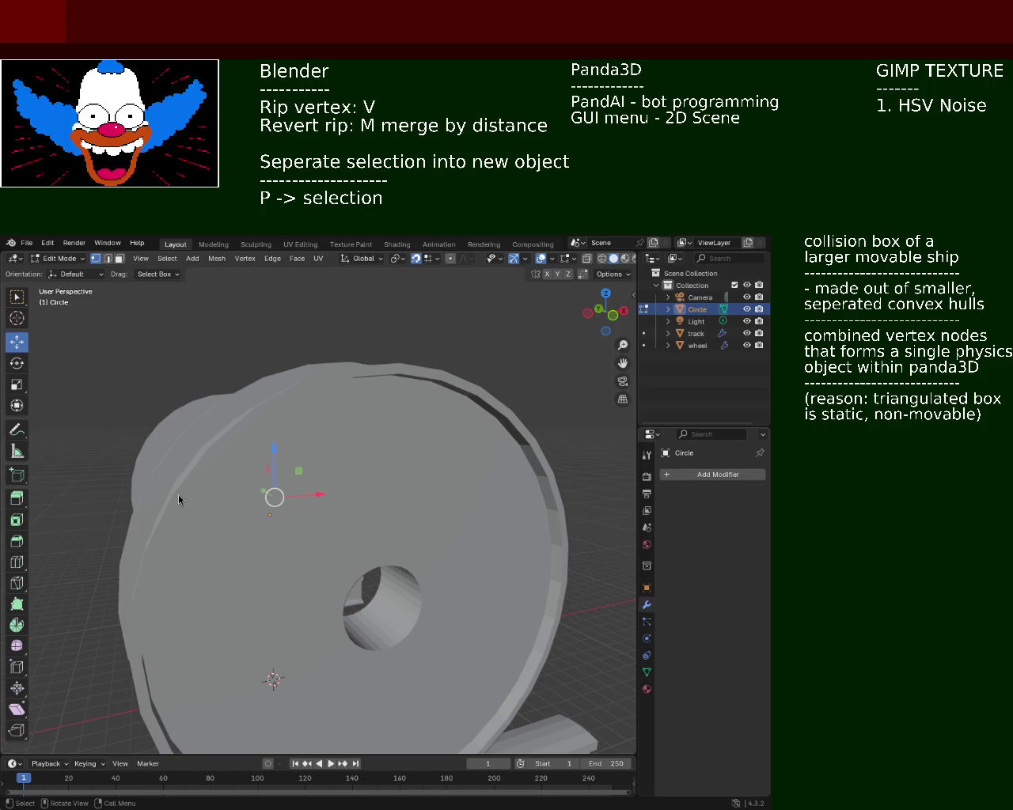
scroll(125, 401, "down", 5)
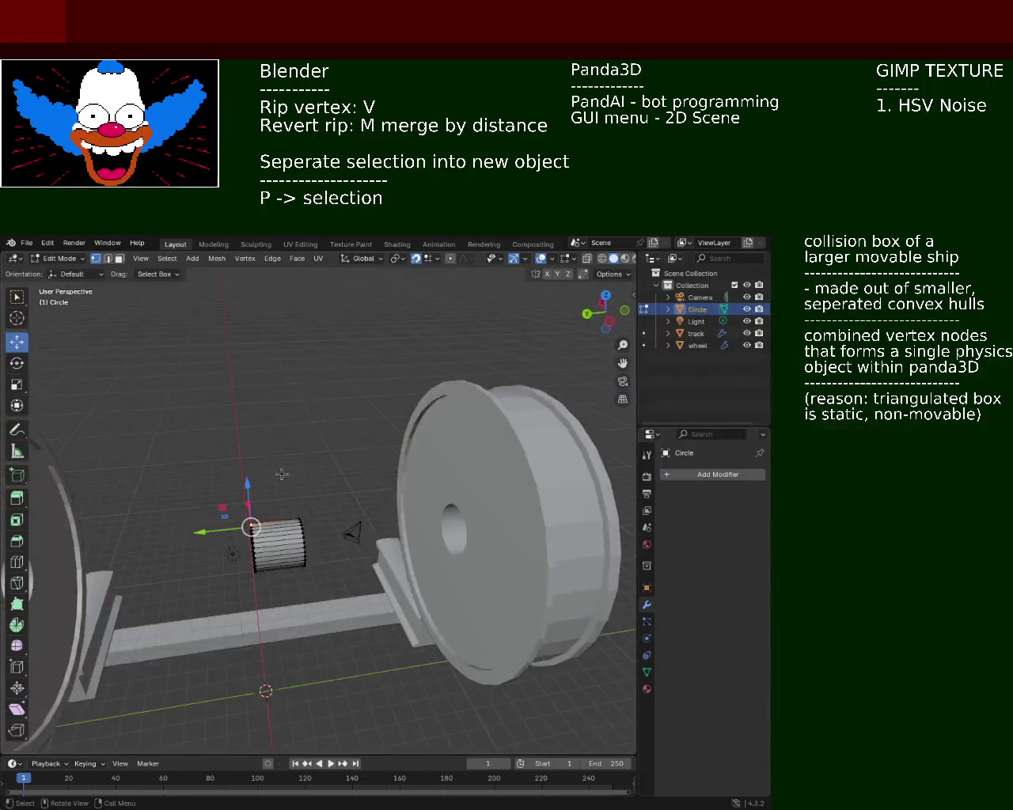
- In Front Orthographic view, select the vertex on the right side of the tube ring
middle_click_drag(125, 402, 365, 524)
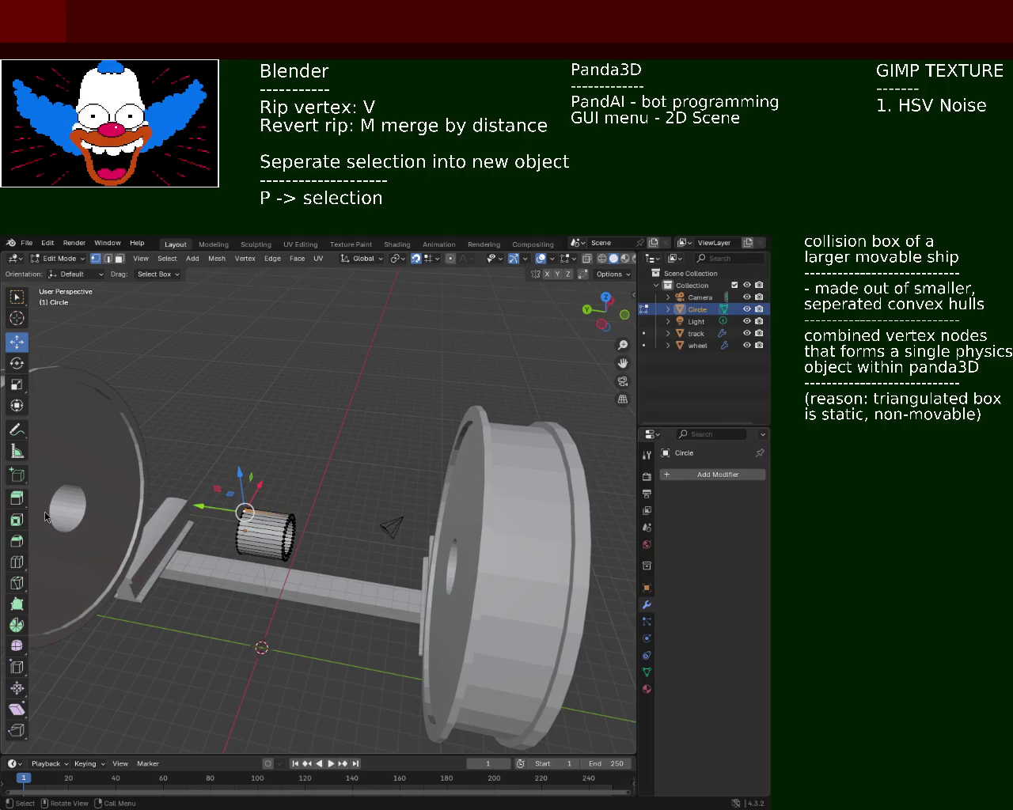
mouse_move(234, 481)
middle_mouse_down()
mouse_move(261, 466)
mouse_move(345, 467)
mouse_move(351, 590)
mouse_move(238, 546)
mouse_move(190, 511)
mouse_move(215, 504)
mouse_move(230, 515)
mouse_move(380, 526)
mouse_move(372, 533)
mouse_move(369, 520)
mouse_move(342, 584)
mouse_move(229, 570)
mouse_move(228, 522)
mouse_move(221, 532)
mouse_move(241, 550)
mouse_move(254, 546)
middle_mouse_up()
scroll(228, 523, "up", 5)
scroll(218, 536, "down", 3)
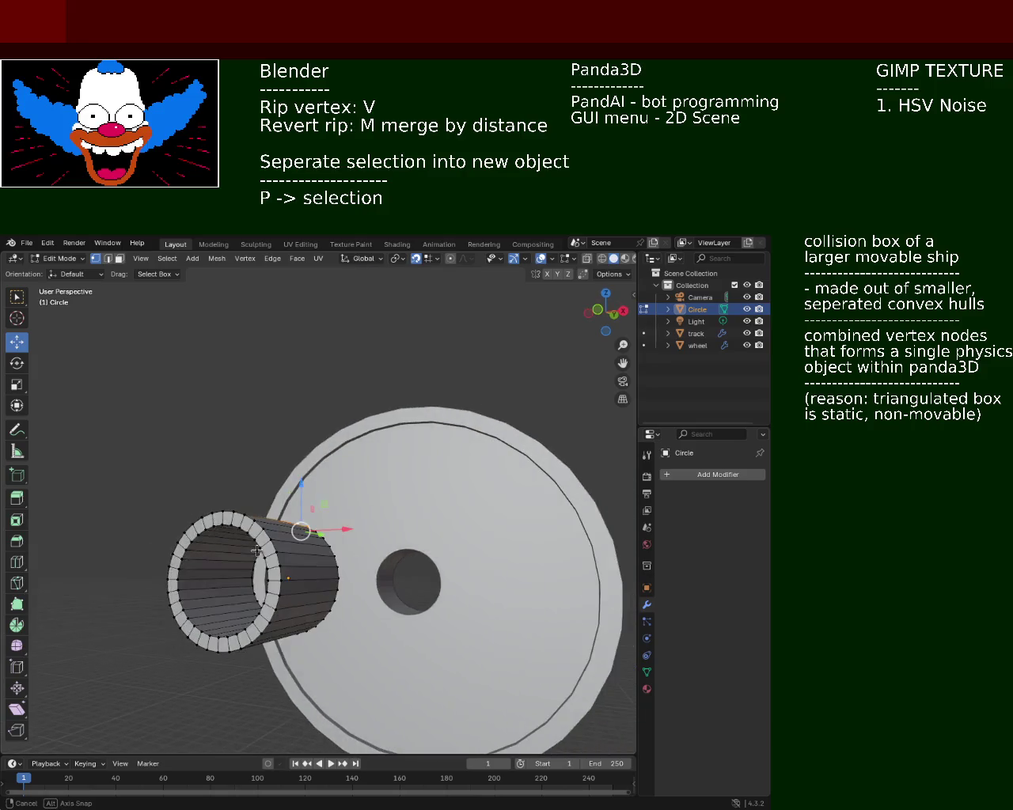
key("KP_1")
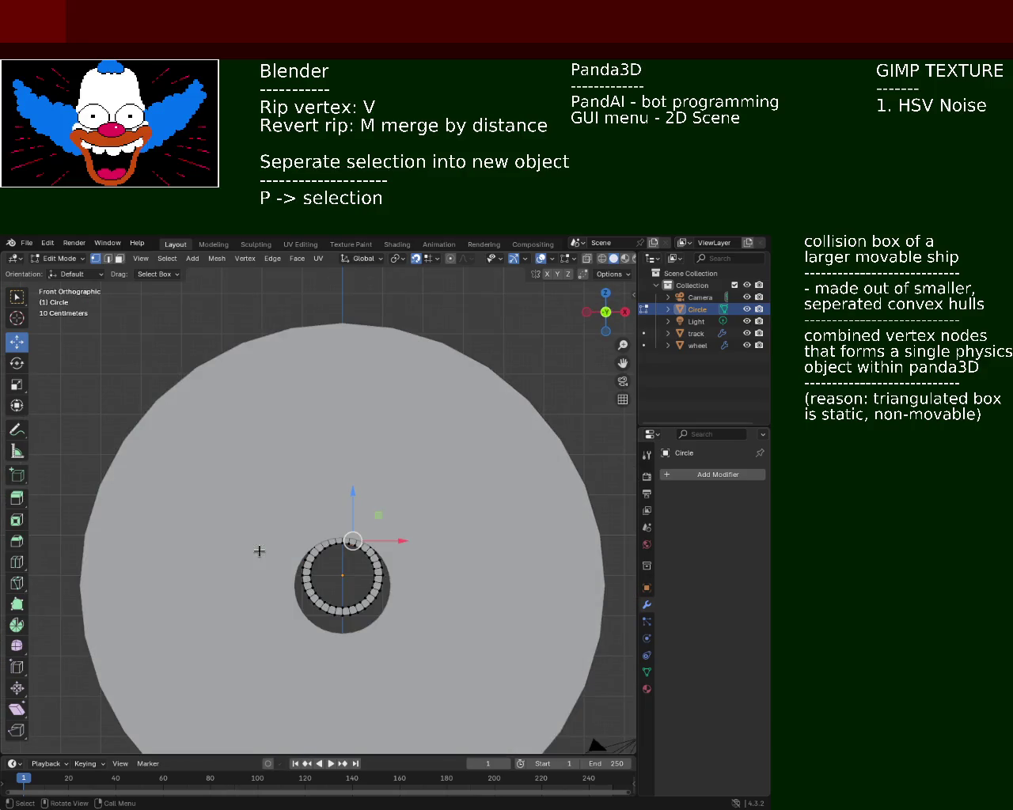
scroll(393, 599, "up", 2)
scroll(400, 538, "up", 3)
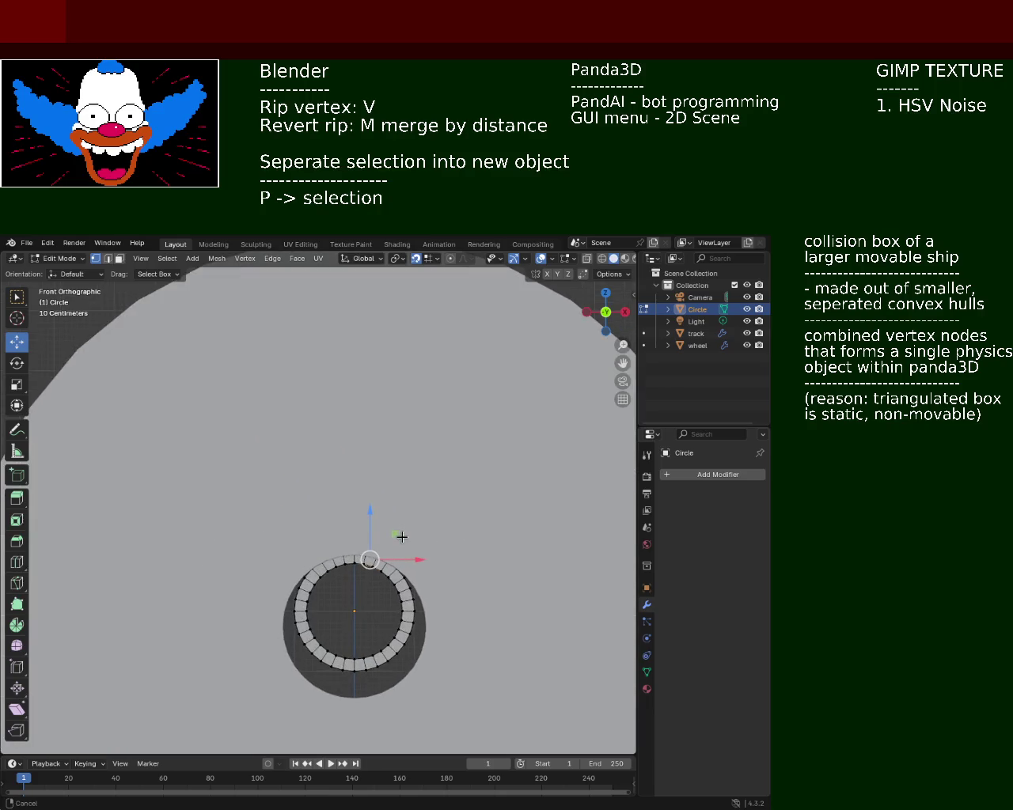
left_click(413, 611)
middle_click_drag(475, 544, 374, 582)
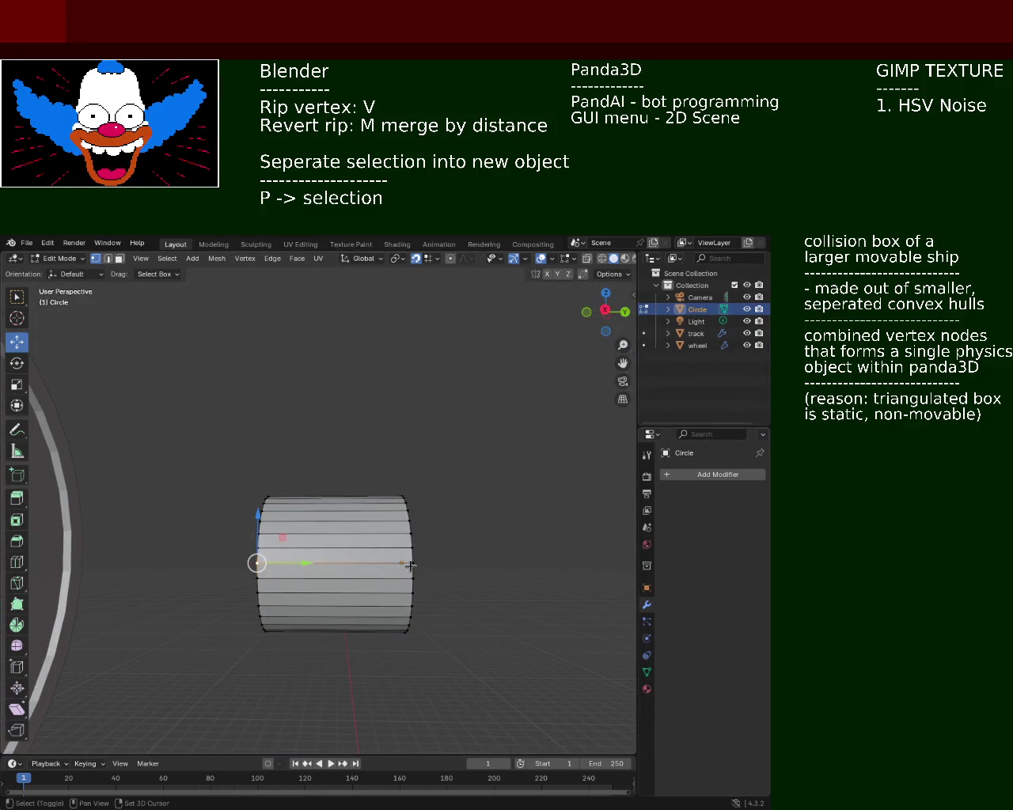
scroll(387, 471, "down", 5)
mouse_move(387, 471)
middle_mouse_down()
mouse_move(274, 597)
mouse_move(222, 560)
middle_mouse_up()
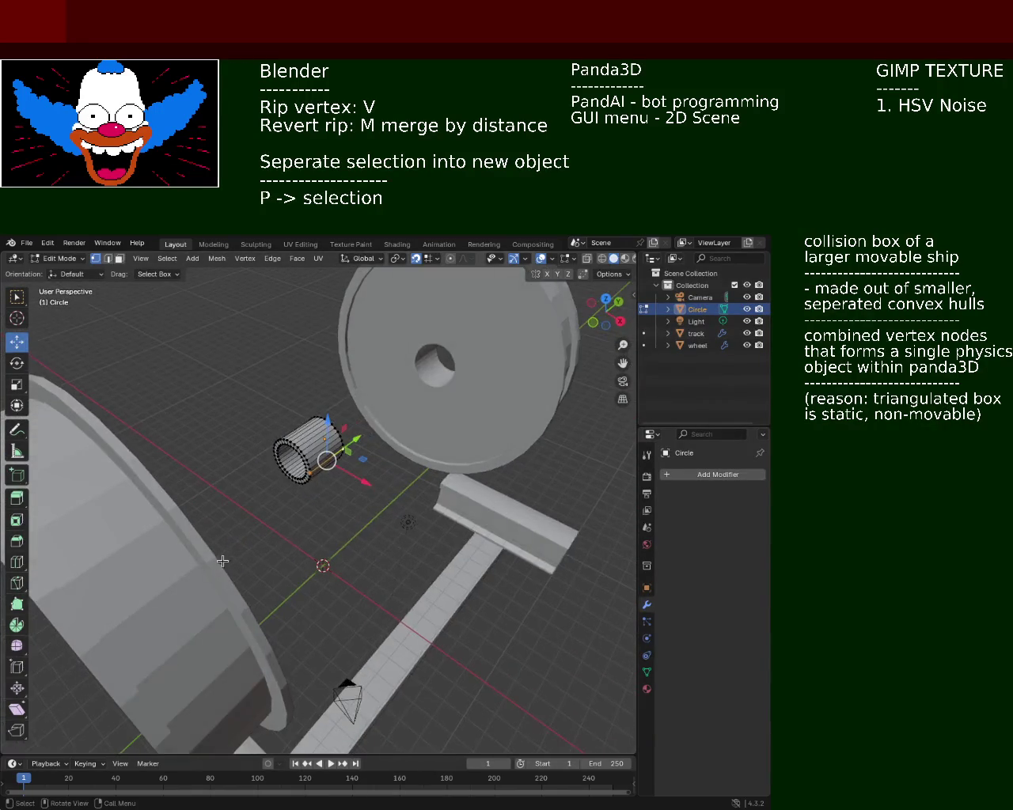
- Extrude the selected tube edge far out along the global X axis into a long strip
key("e")
key("y")
key("z")
key("x")
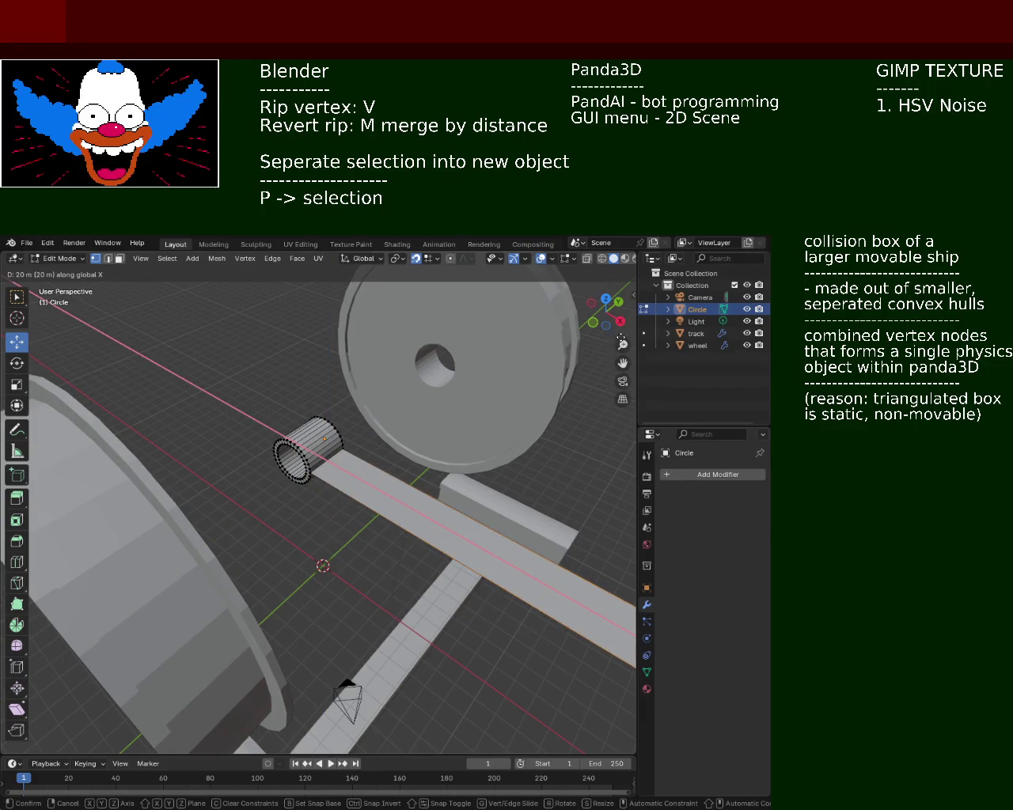
left_click(177, 454)
mouse_move(217, 440)
middle_mouse_down()
mouse_move(165, 425)
mouse_move(250, 485)
mouse_move(391, 515)
mouse_move(389, 445)
mouse_move(480, 517)
mouse_move(339, 511)
mouse_move(319, 433)
mouse_move(398, 419)
mouse_move(243, 469)
mouse_move(245, 458)
mouse_move(232, 518)
mouse_move(396, 542)
mouse_move(330, 537)
mouse_move(390, 527)
middle_mouse_up()
scroll(389, 444, "down", 5)
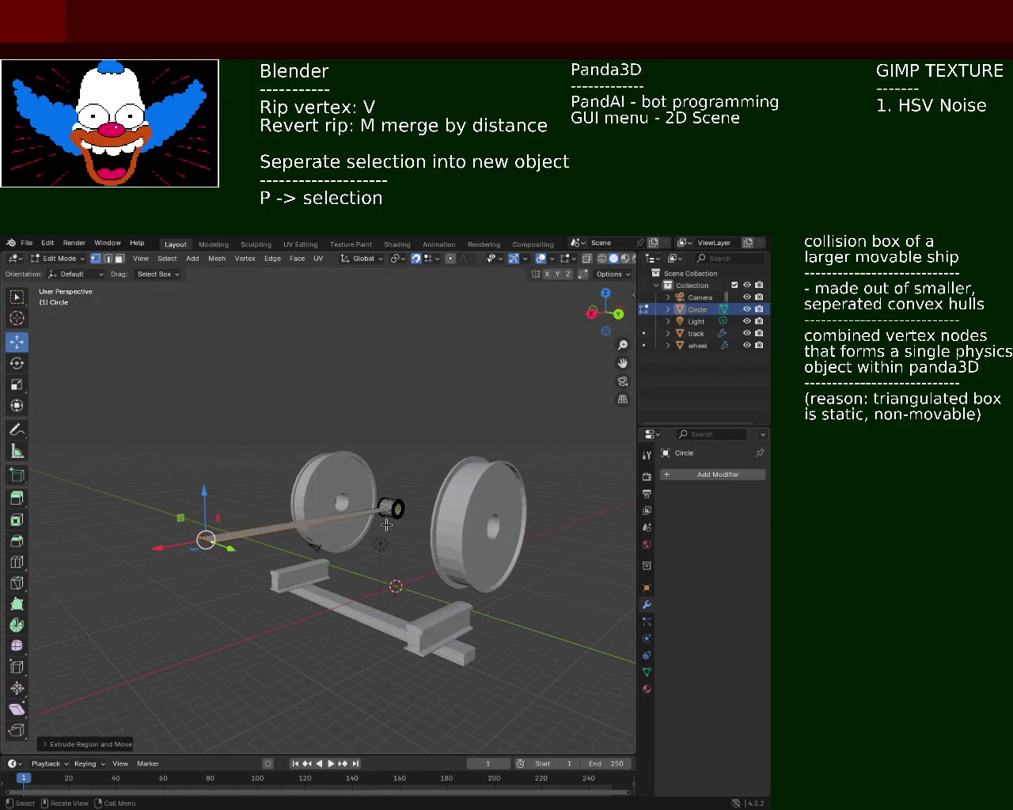
middle_click_drag(440, 517, 270, 527)
mouse_move(425, 625)
middle_mouse_down()
mouse_move(417, 512)
mouse_move(387, 518)
middle_mouse_up()
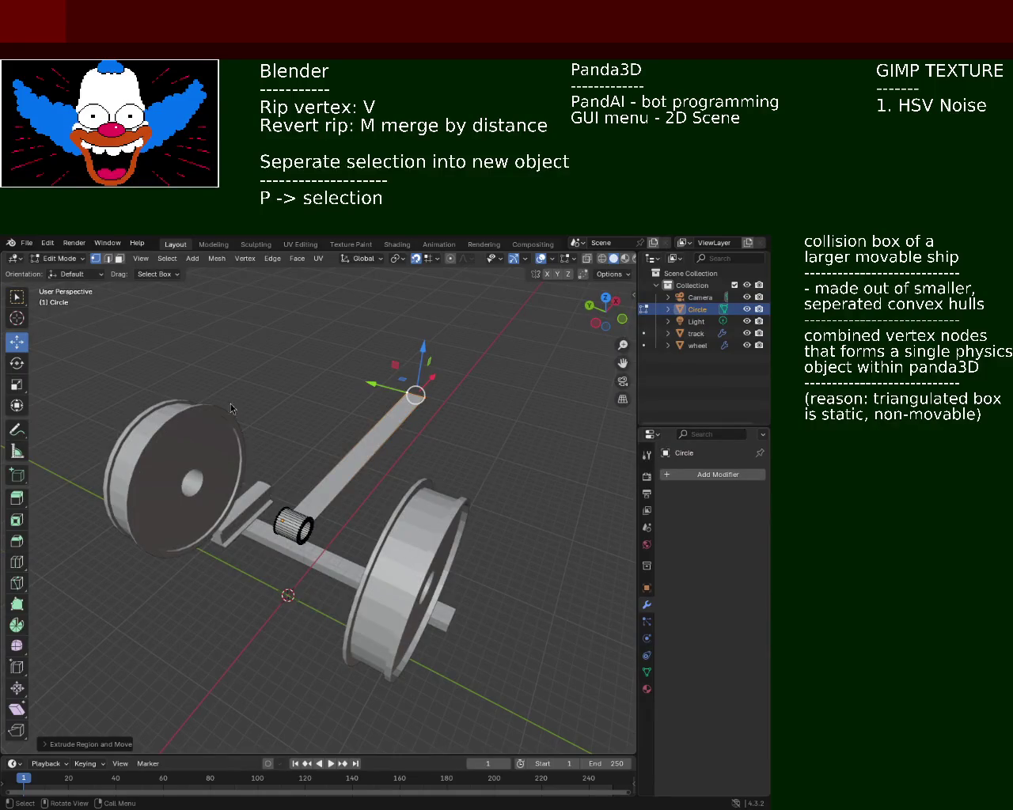
mouse_move(231, 407)
middle_mouse_down("ctrl")
mouse_move(249, 445)
mouse_move(274, 447)
mouse_move(334, 506)
mouse_move(301, 515)
mouse_move(281, 487)
mouse_move(362, 481)
middle_mouse_up("ctrl")
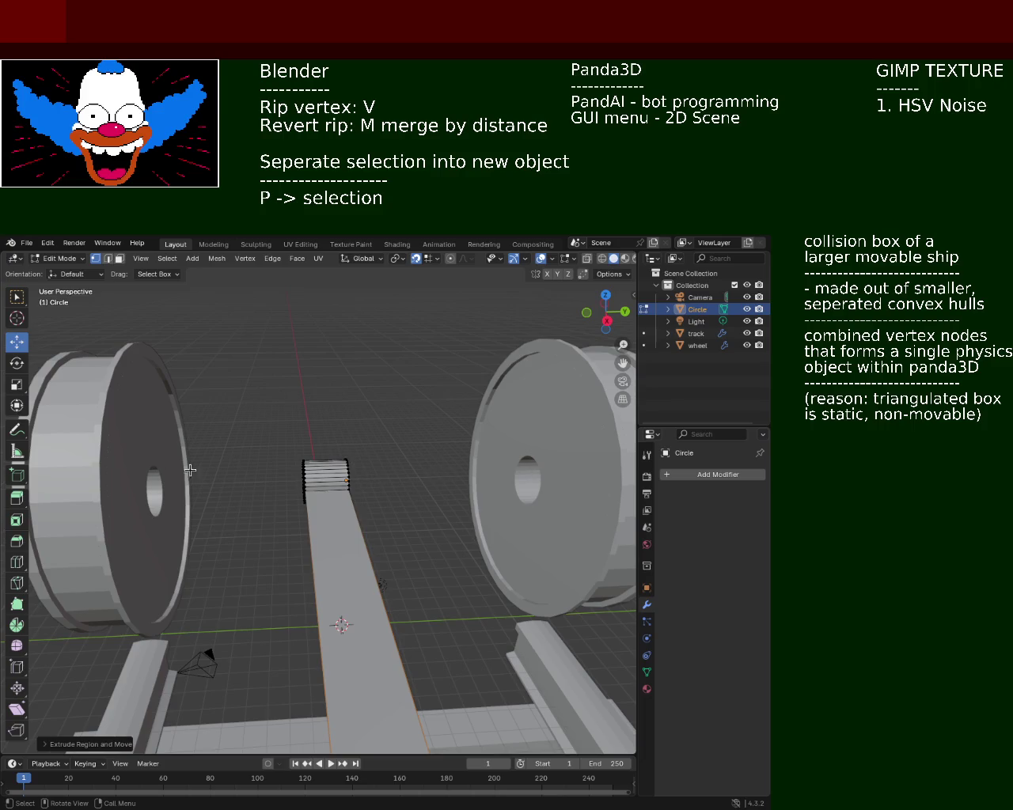
scroll(327, 457, "down", 5)
middle_click_drag(326, 467, 346, 487)
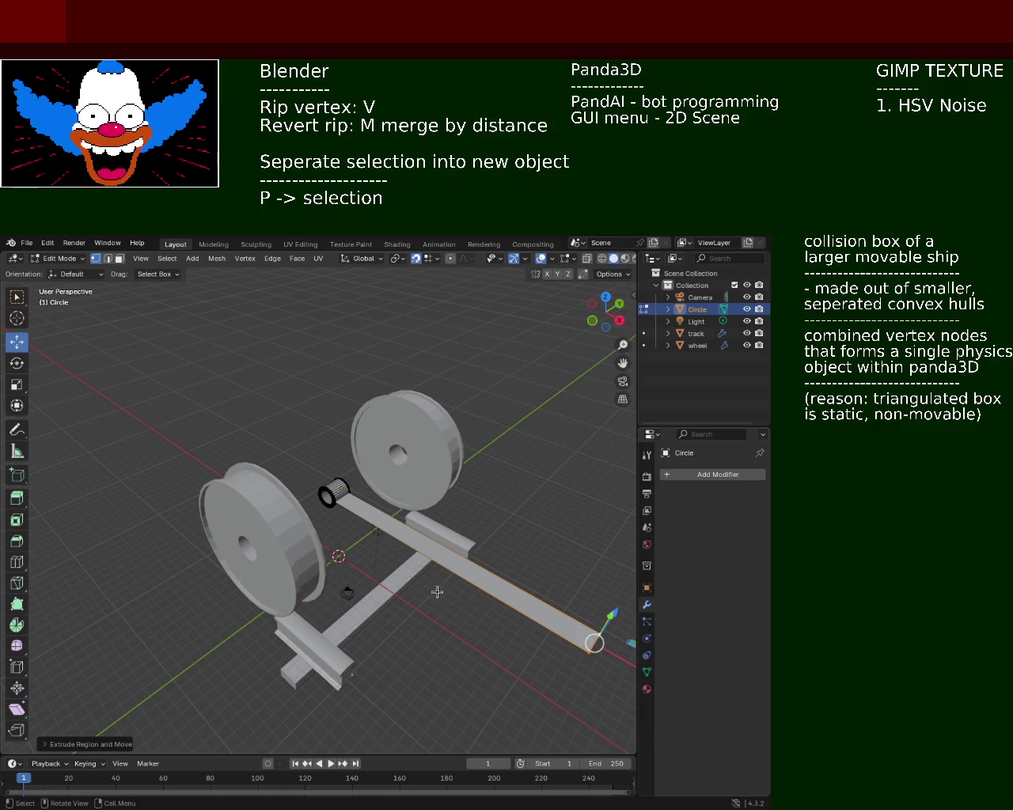
middle_click_drag(373, 516, 285, 501)
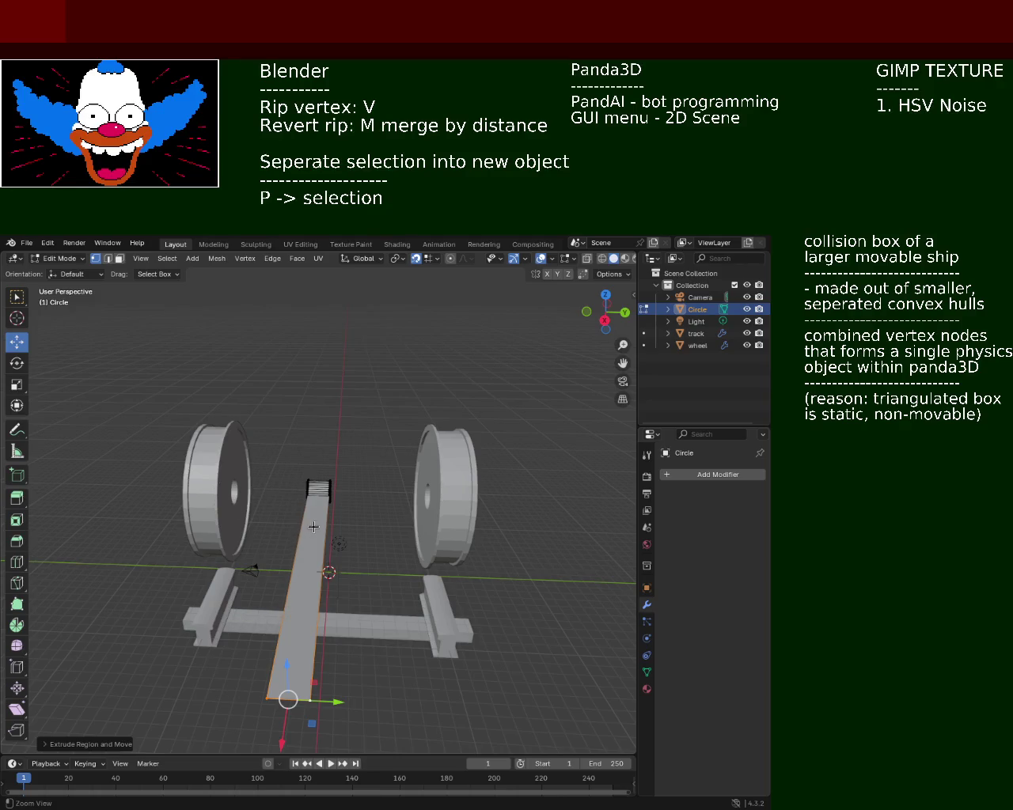
mouse_move(333, 509)
middle_mouse_down()
mouse_move(283, 457)
mouse_move(354, 522)
mouse_move(316, 536)
mouse_move(418, 554)
middle_mouse_up()
scroll(344, 517, "up", 5)
scroll(353, 500, "up", 2)
mouse_move(353, 501)
middle_mouse_down()
mouse_move(364, 459)
mouse_move(395, 509)
mouse_move(339, 486)
mouse_move(355, 533)
mouse_move(379, 532)
mouse_move(394, 494)
mouse_move(377, 505)
middle_mouse_up()
scroll(379, 531, "up", 1)
scroll(396, 522, "up", 1)
scroll(413, 513, "up", 2)
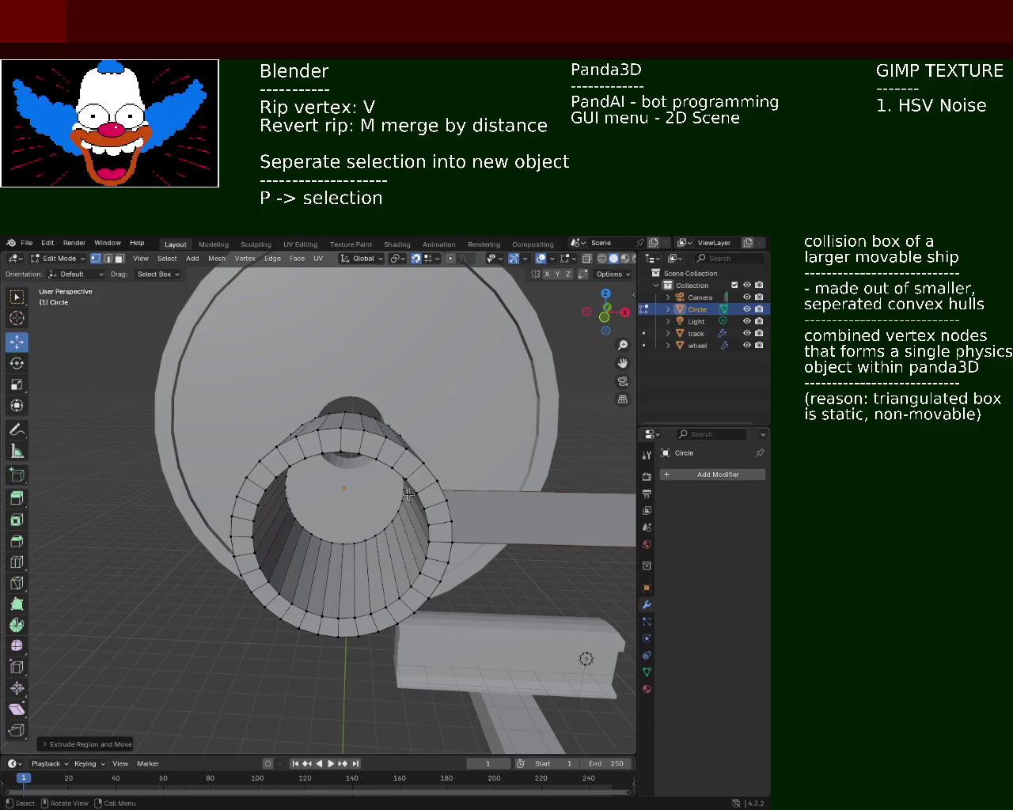
mouse_move(407, 494)
middle_mouse_down()
mouse_move(341, 542)
mouse_move(295, 543)
middle_mouse_up()
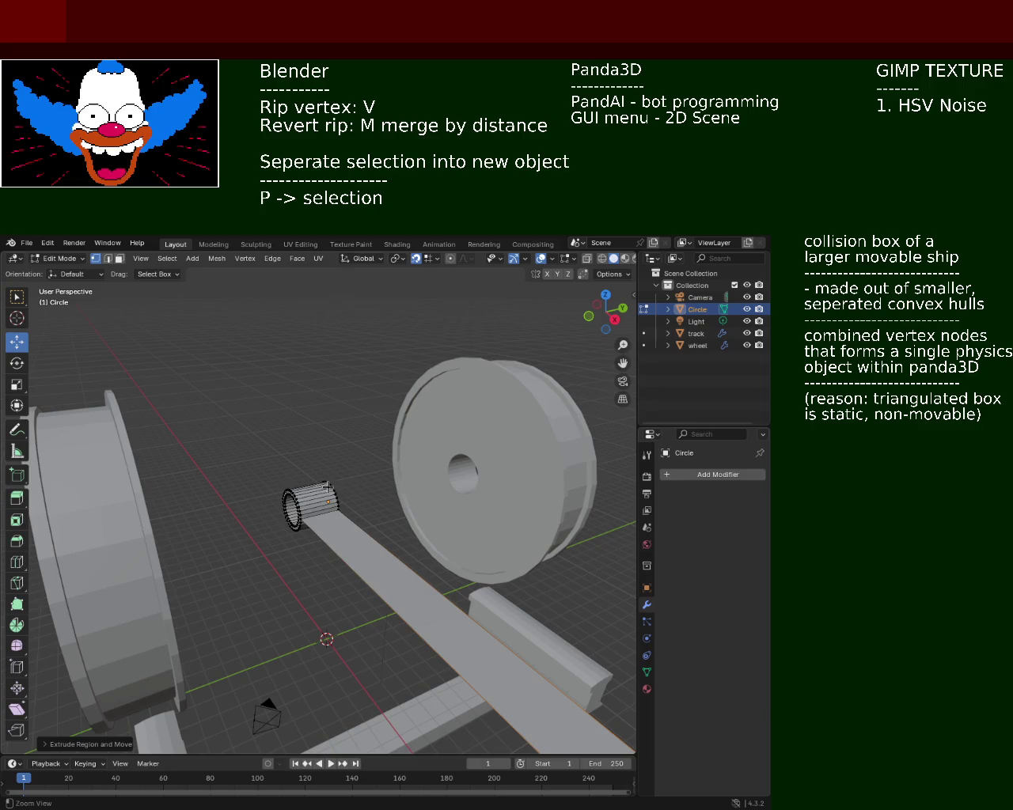
mouse_move(316, 488)
middle_mouse_down()
mouse_move(349, 518)
mouse_move(407, 497)
middle_mouse_up()
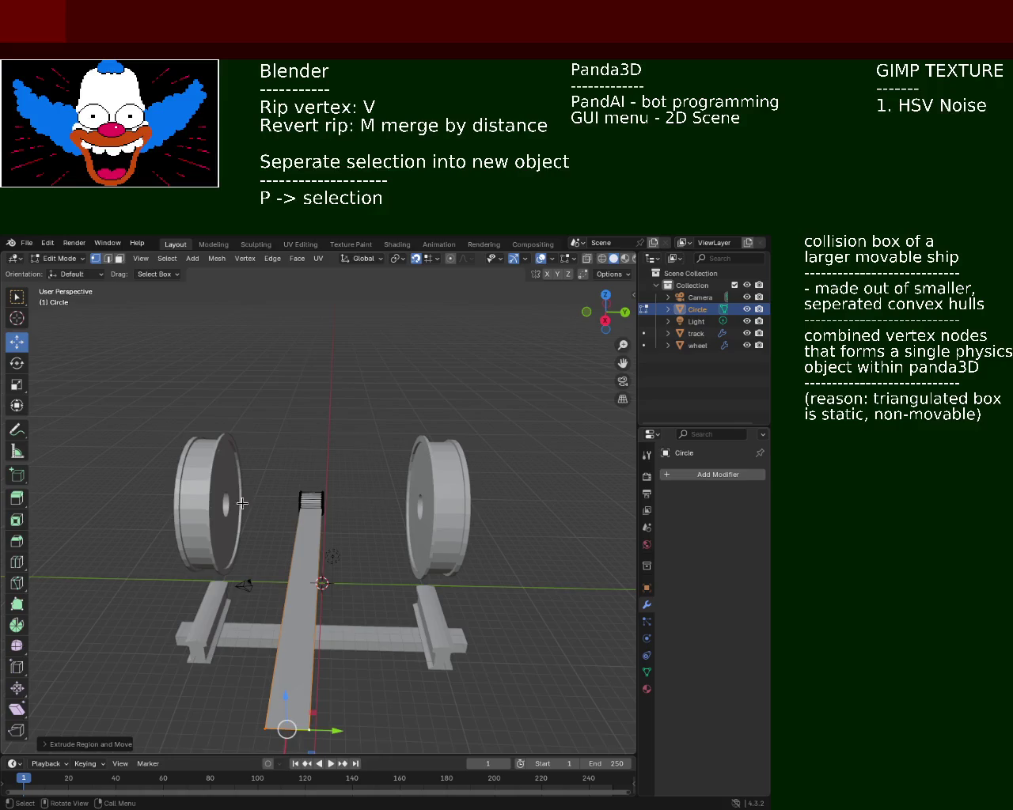
mouse_move(229, 502)
middle_mouse_down()
mouse_move(252, 511)
mouse_move(244, 506)
mouse_move(258, 563)
middle_mouse_up()
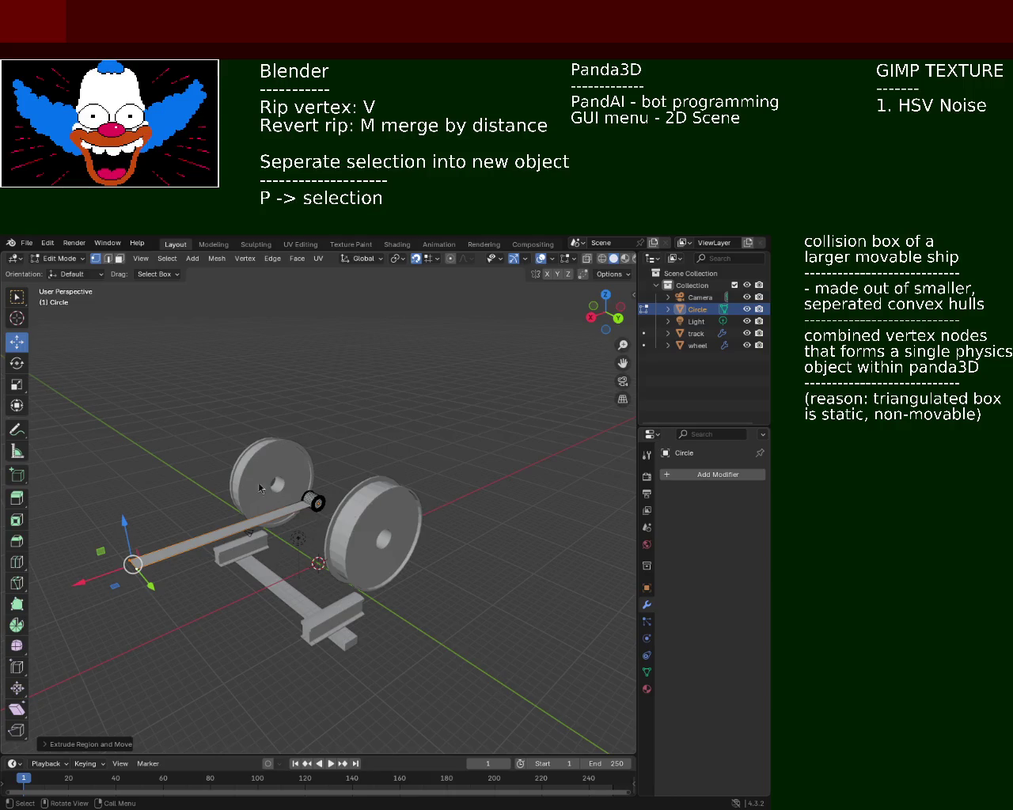
middle_click_drag(315, 506, 251, 478, "ctrl")
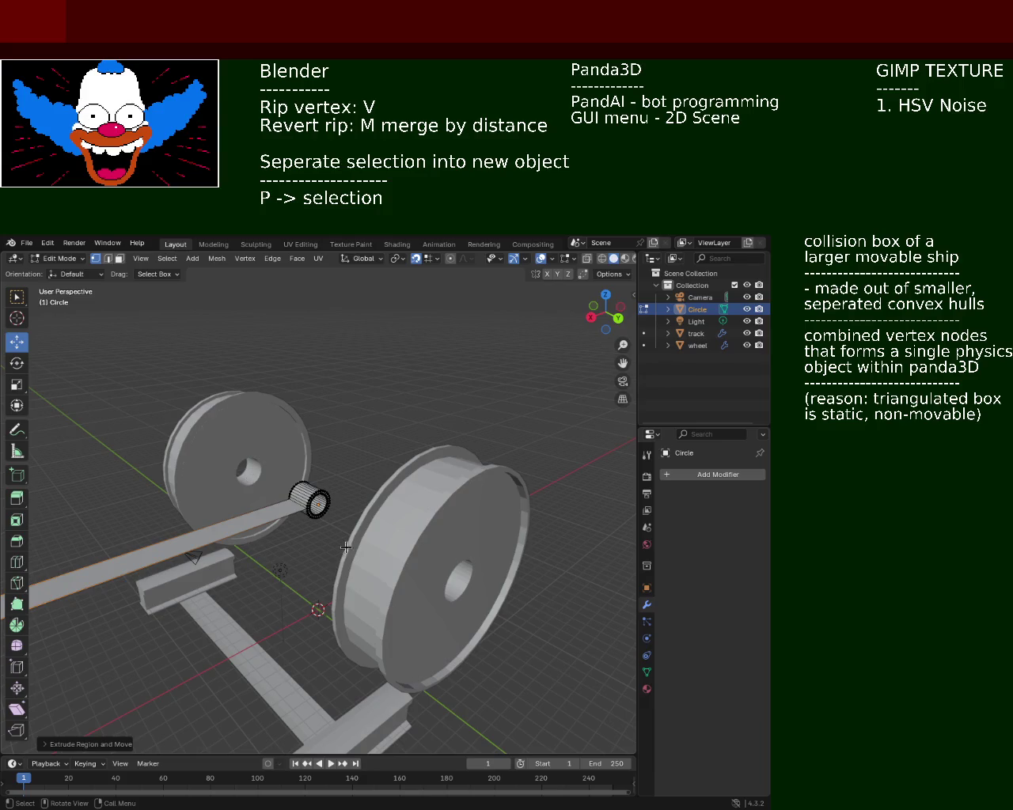
scroll(336, 546, "up", 3)
mouse_move(336, 546)
middle_mouse_down()
mouse_move(179, 532)
mouse_move(217, 531)
mouse_move(171, 507)
middle_mouse_up()
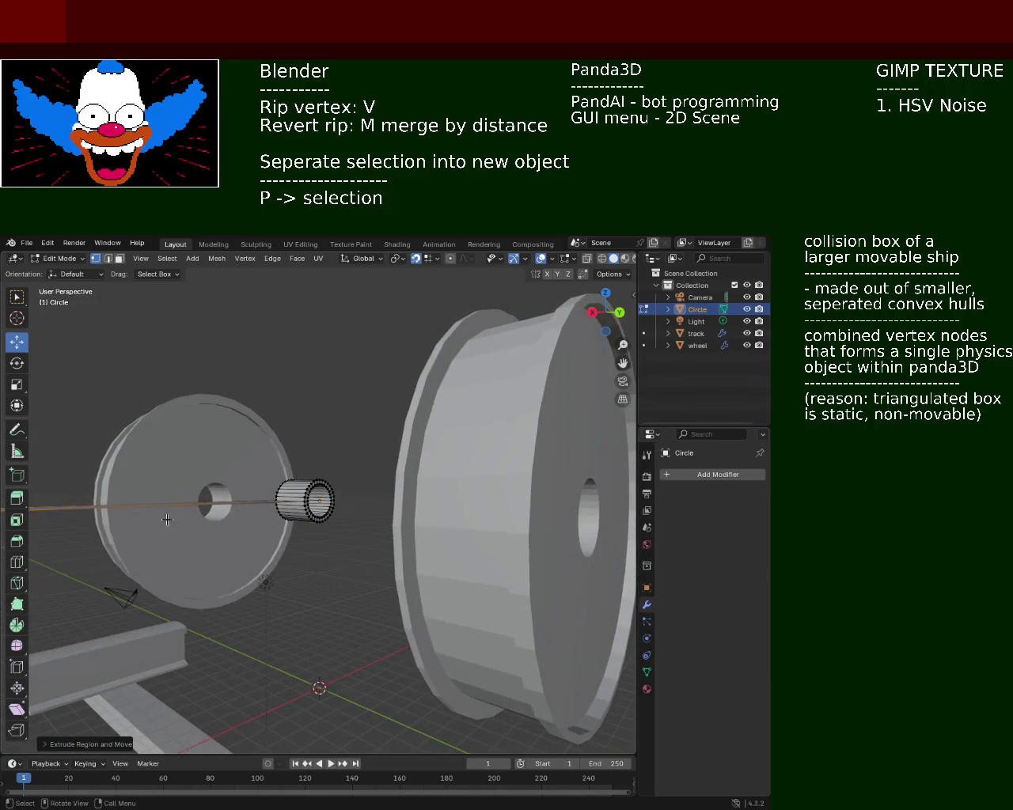
mouse_move(393, 440)
middle_mouse_down()
mouse_move(350, 471)
mouse_move(393, 475)
middle_mouse_up()
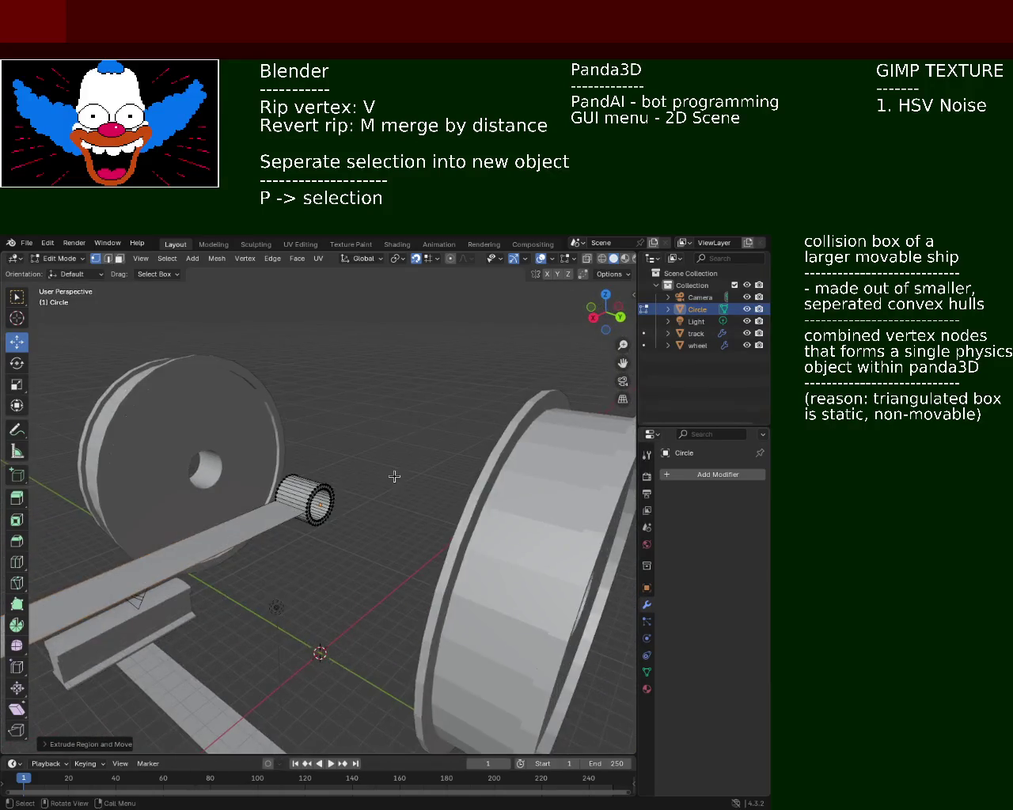
scroll(351, 515, "down", 4)
mouse_move(351, 515)
middle_mouse_down()
mouse_move(316, 502)
mouse_move(231, 504)
mouse_move(544, 500)
middle_mouse_up()
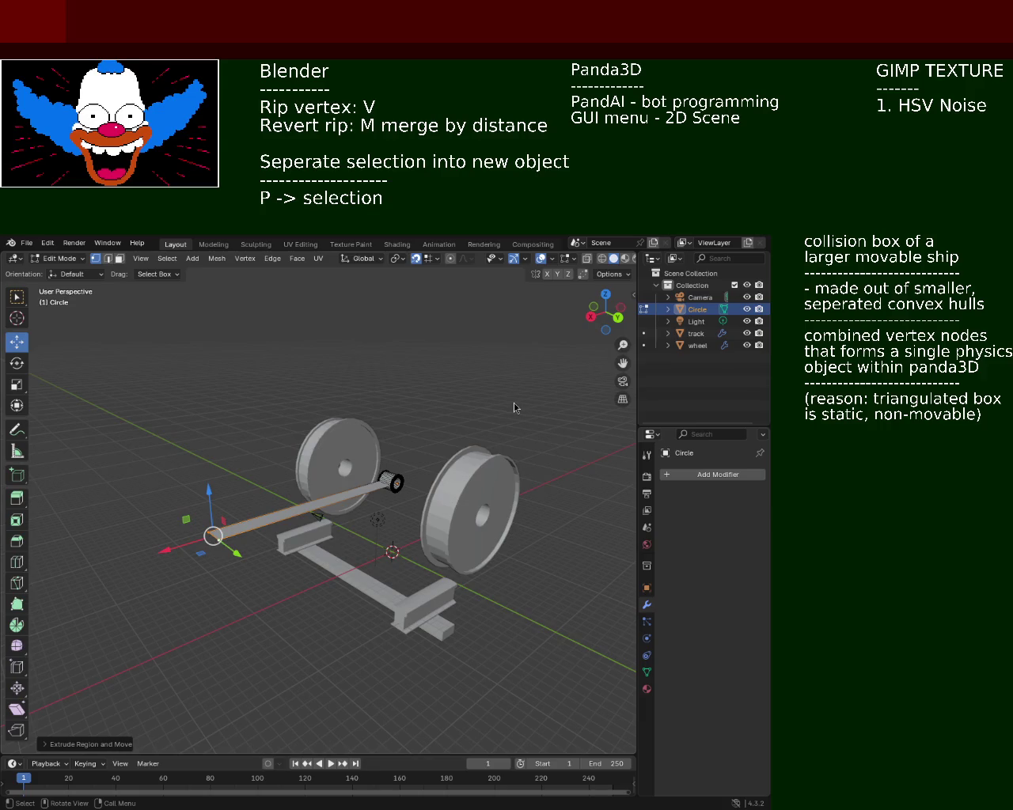
mouse_move(314, 404)
middle_mouse_down("ctrl")
mouse_move(296, 432)
mouse_move(622, 478)
middle_mouse_up("ctrl")
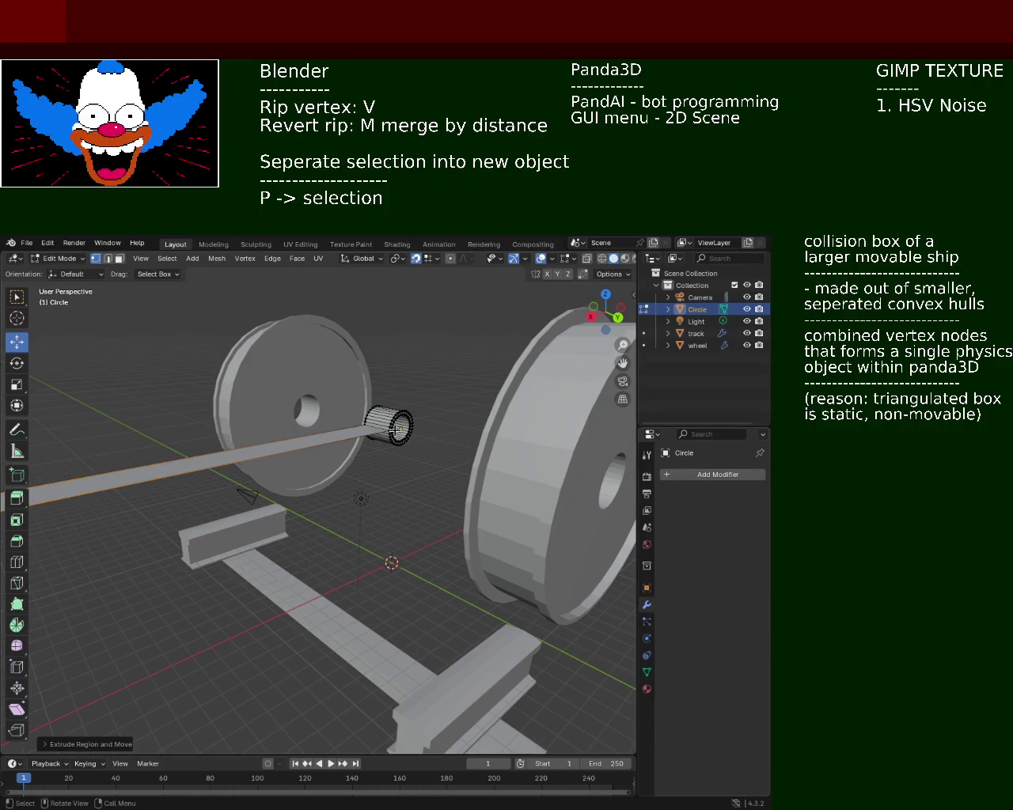
mouse_move(503, 461)
middle_mouse_down()
mouse_move(352, 428)
mouse_move(511, 464)
middle_mouse_up()
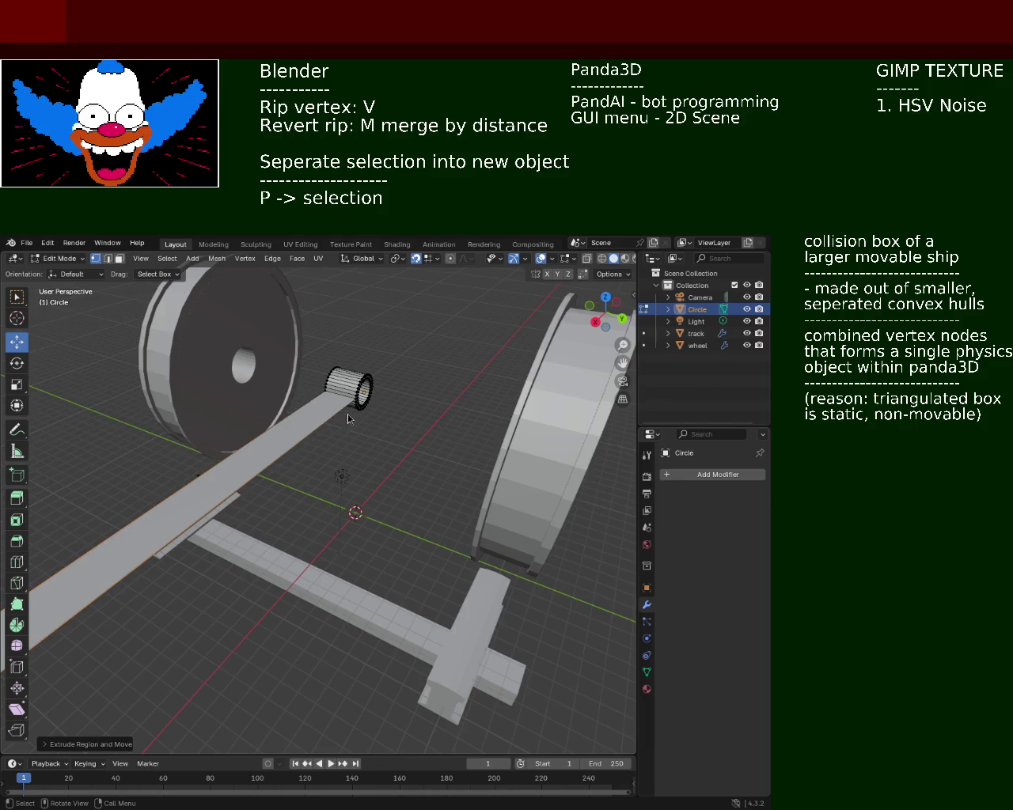
middle_click_drag(348, 414, 159, 424)
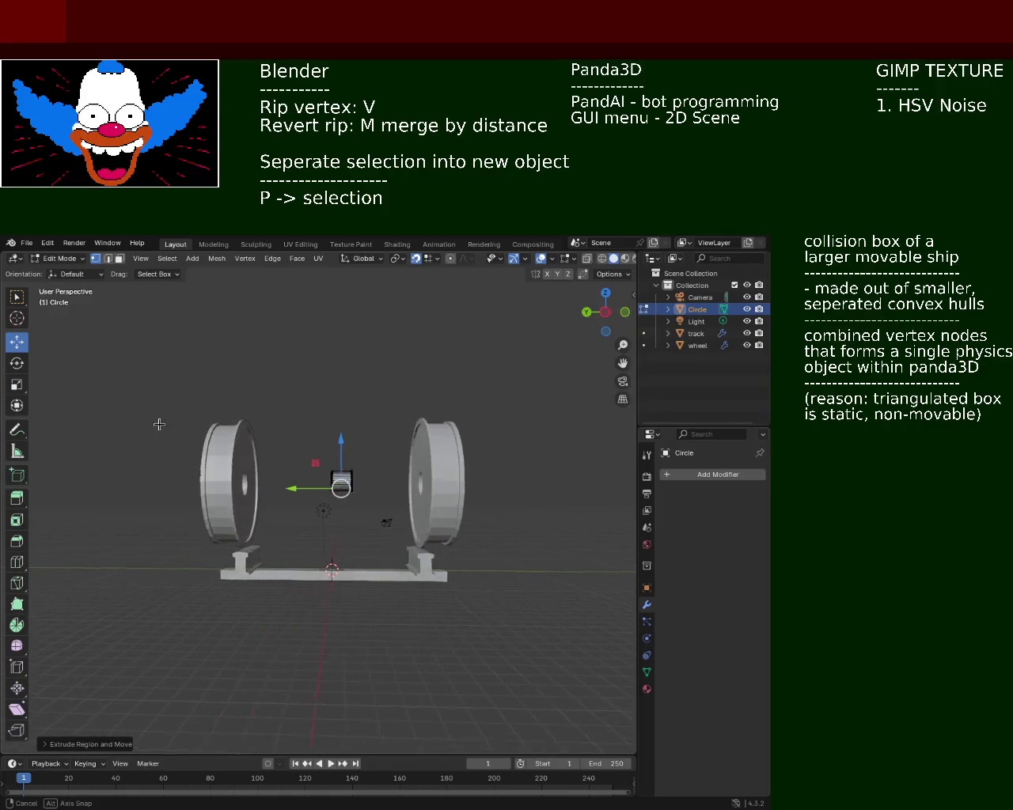
- Orbit and zoom around the wheels and track to inspect the ring's extruded bar
middle_click_drag(159, 424, 177, 425)
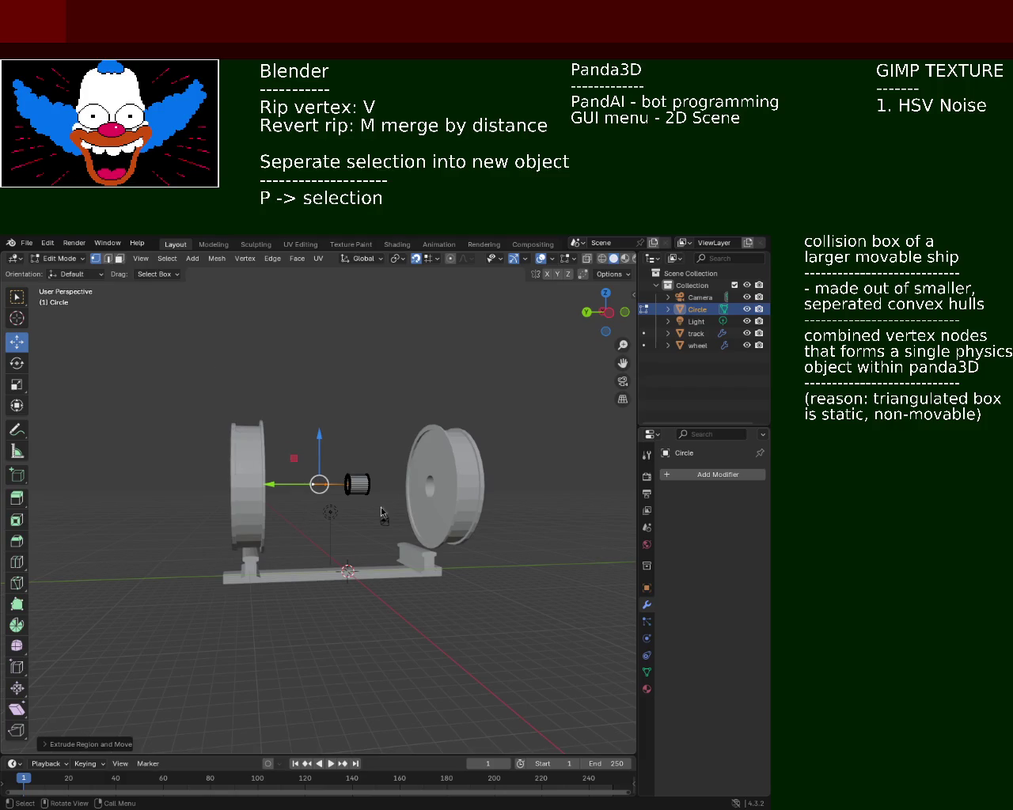
scroll(380, 507, "up", 3)
scroll(295, 524, "up", 1)
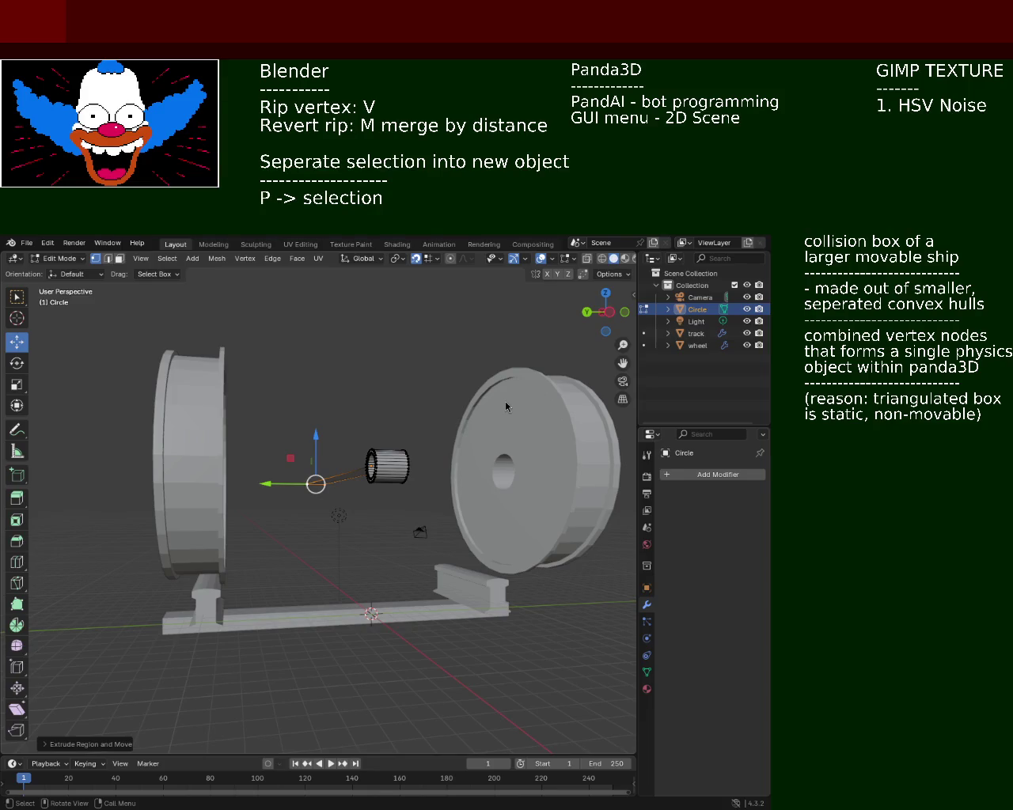
mouse_move(236, 399)
middle_mouse_down()
mouse_move(319, 511)
mouse_move(352, 481)
mouse_move(293, 442)
middle_mouse_up()
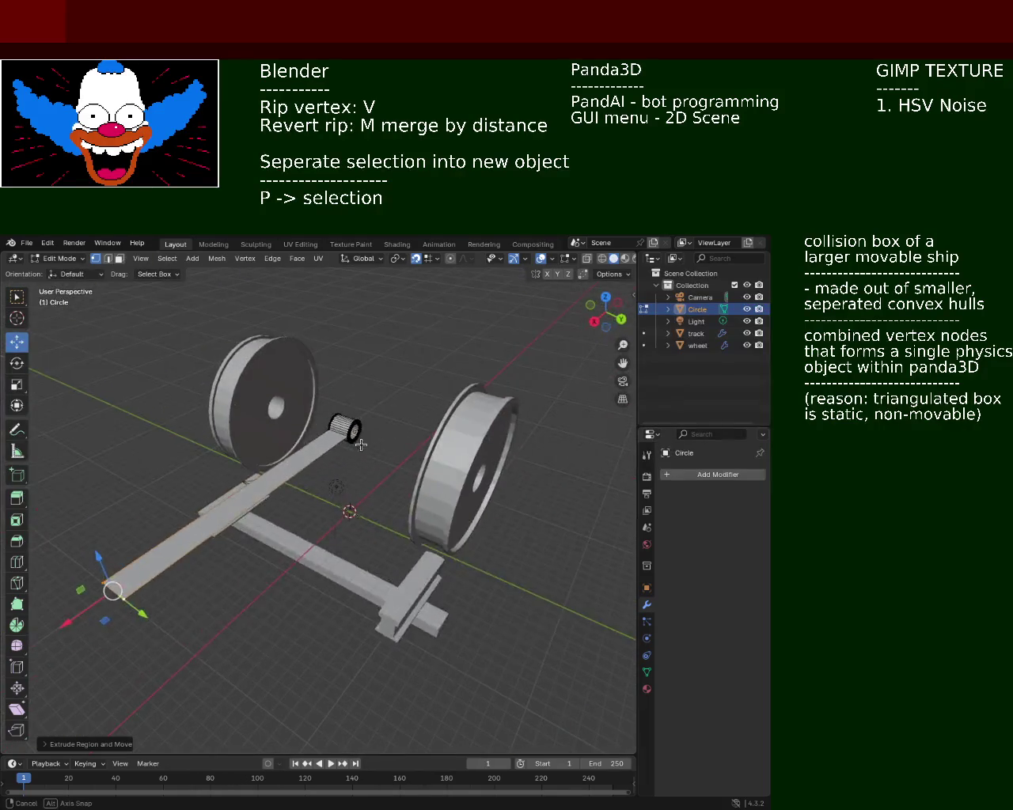
scroll(354, 431, "down", 3)
mouse_move(354, 432)
middle_mouse_down()
mouse_move(135, 453)
mouse_move(106, 489)
mouse_move(394, 489)
mouse_move(351, 471)
mouse_move(361, 483)
mouse_move(168, 482)
mouse_move(342, 489)
middle_mouse_up()
scroll(168, 482, "up", 3)
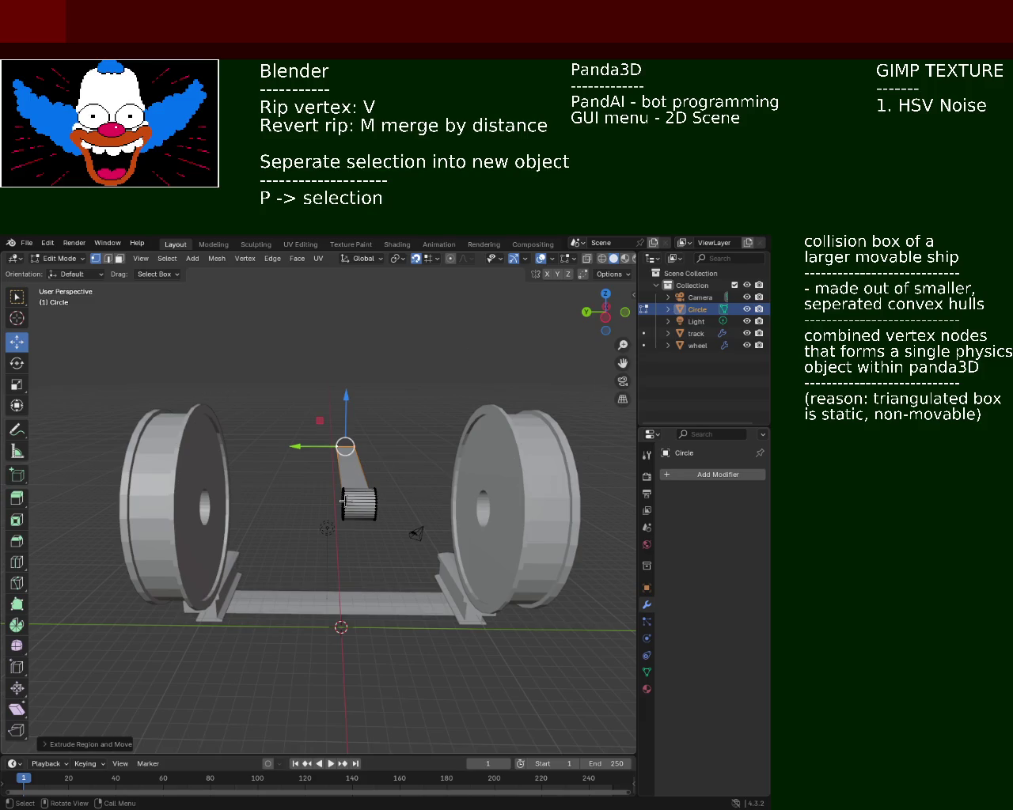
middle_click_drag(337, 471, 434, 498)
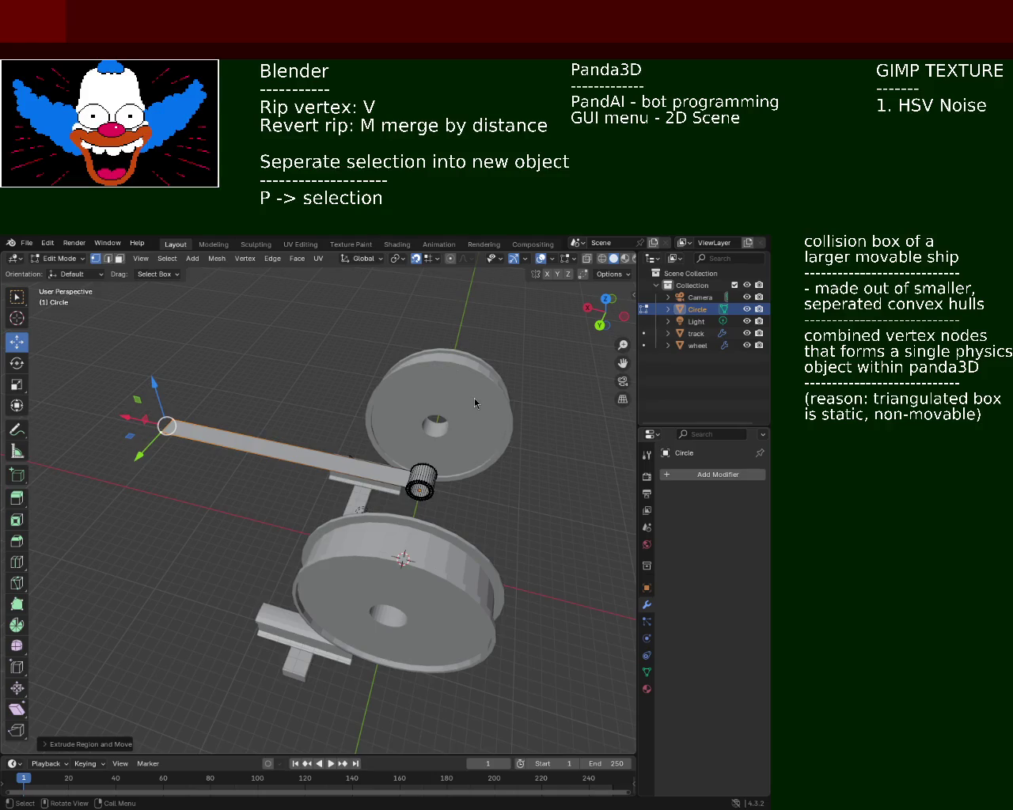
mouse_move(230, 356)
middle_mouse_down()
mouse_move(226, 464)
mouse_move(245, 510)
middle_mouse_up()
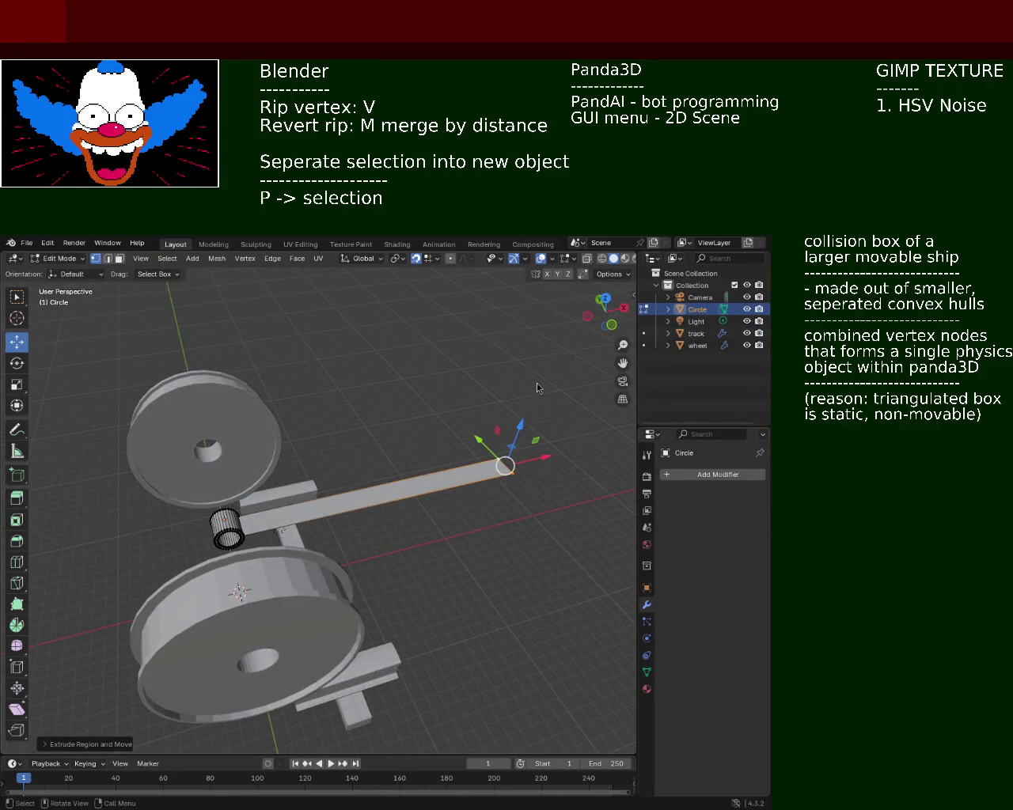
mouse_move(233, 467)
middle_mouse_down()
mouse_move(81, 454)
mouse_move(380, 442)
mouse_move(527, 506)
mouse_move(440, 431)
mouse_move(398, 422)
middle_mouse_up()
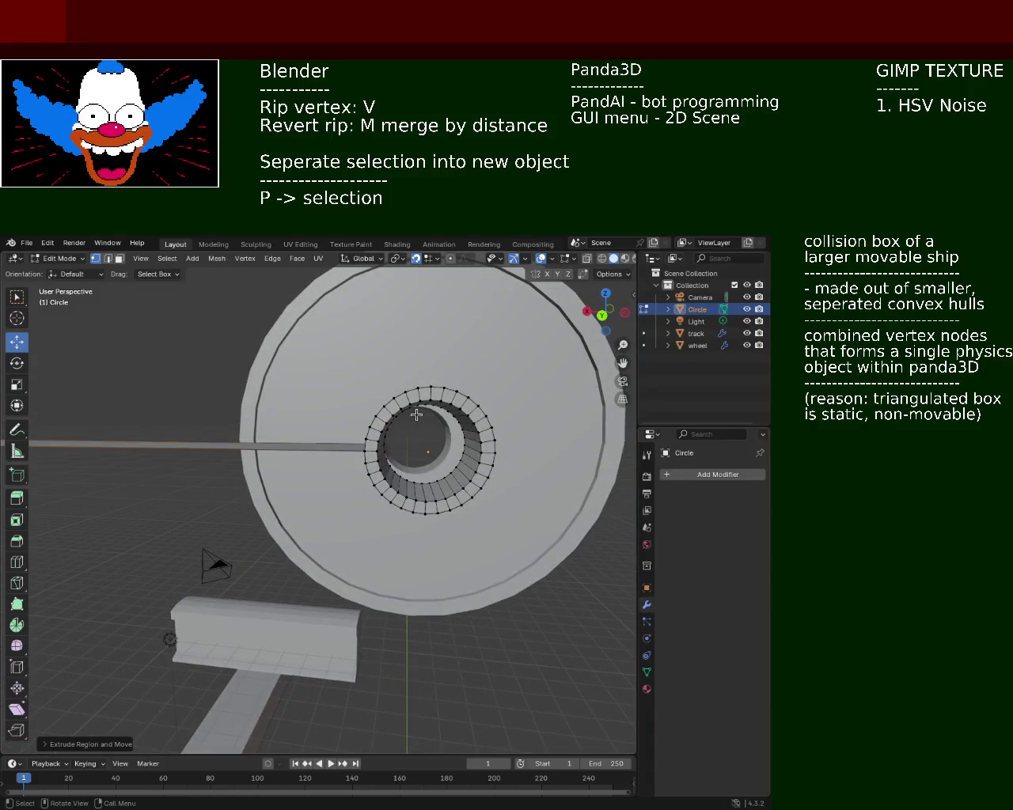
key("KP_1")
- Check the wheel and axle ring head-on in the numpad 1 front view
key("KP_8")
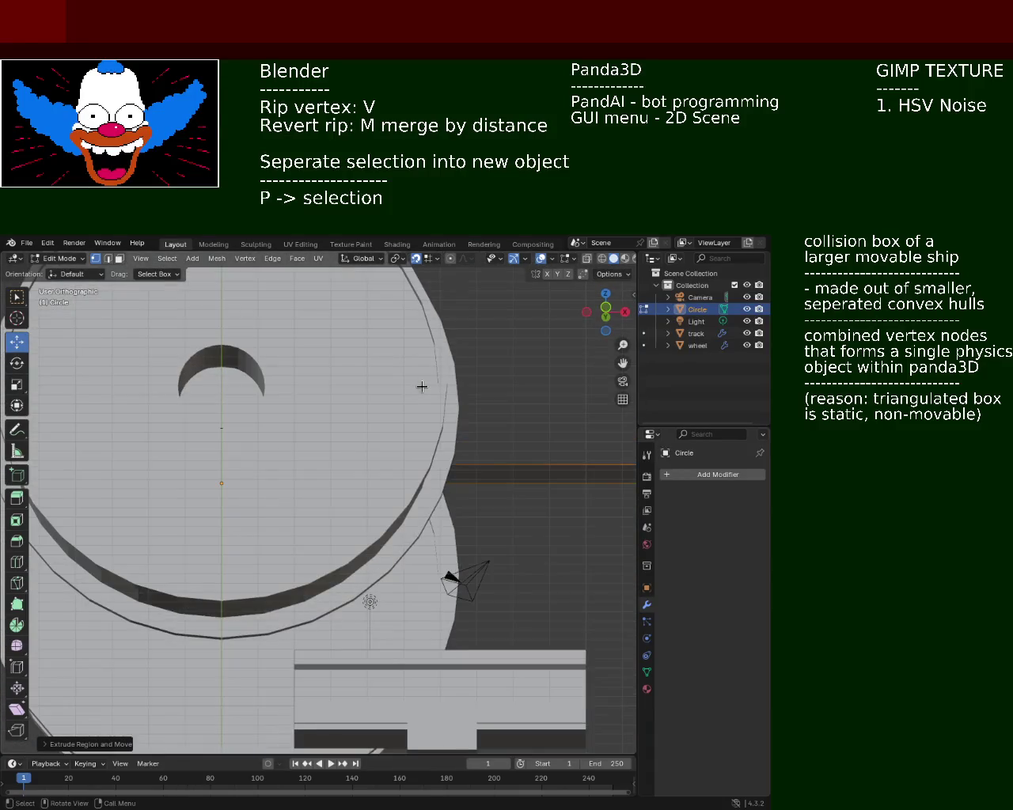
key("KP_1")
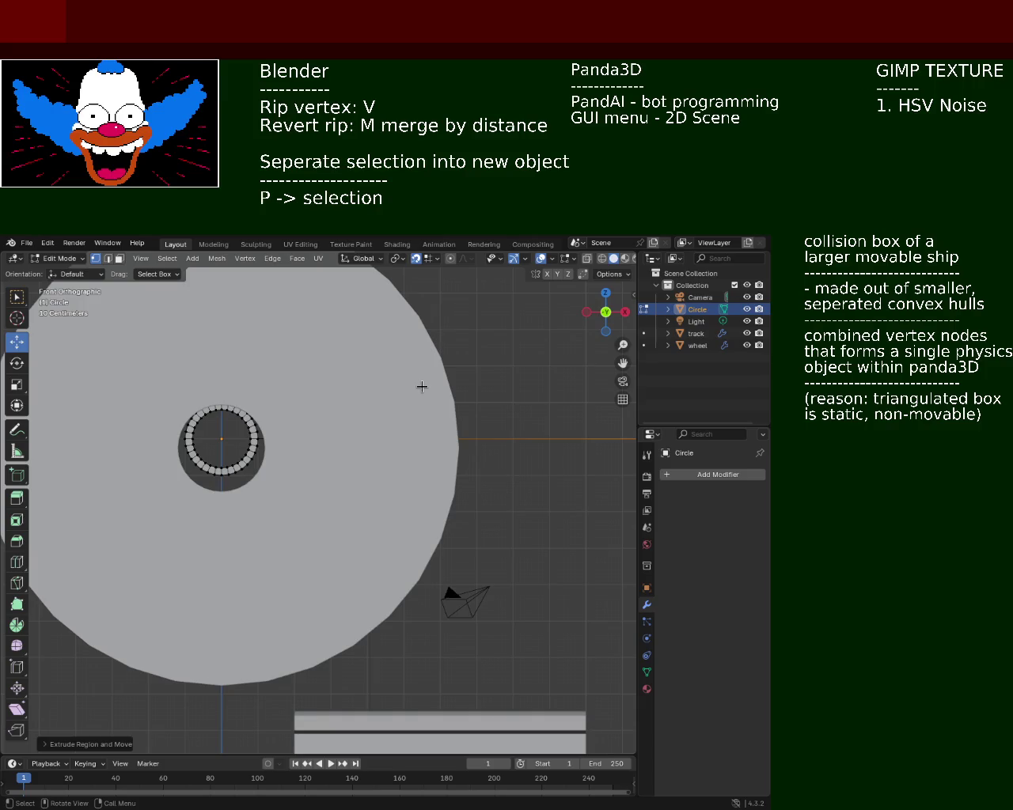
mouse_move(361, 422)
middle_mouse_down()
mouse_move(248, 450)
mouse_move(278, 455)
middle_mouse_up()
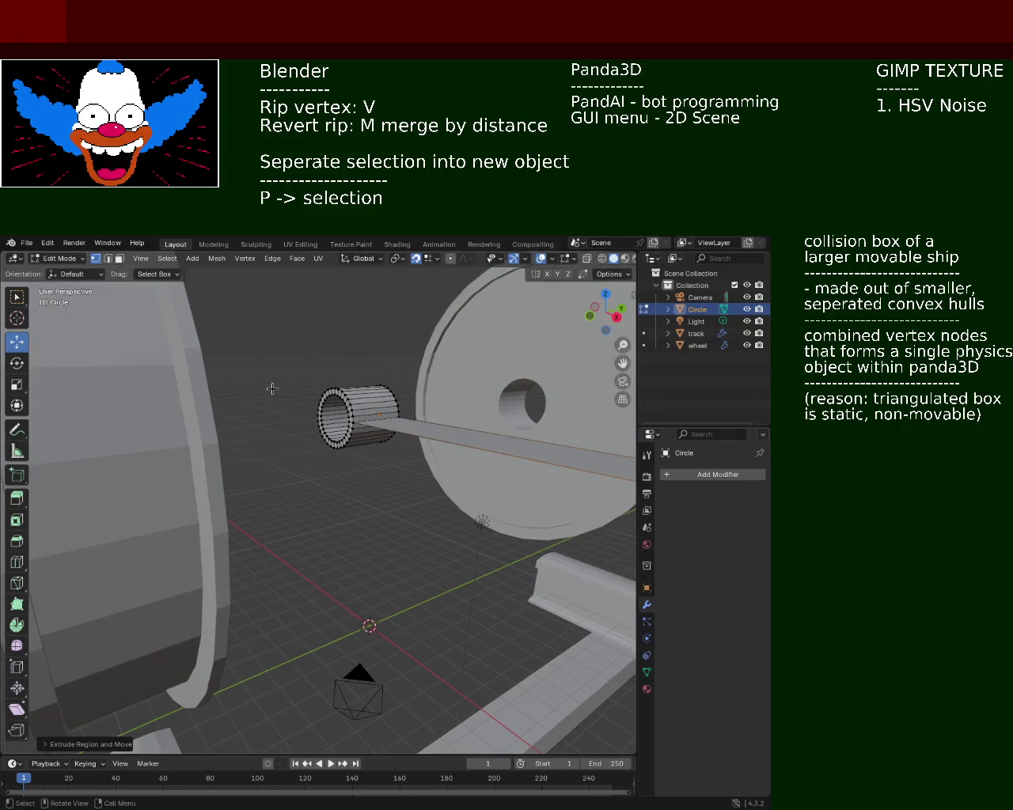
key("KP_1")
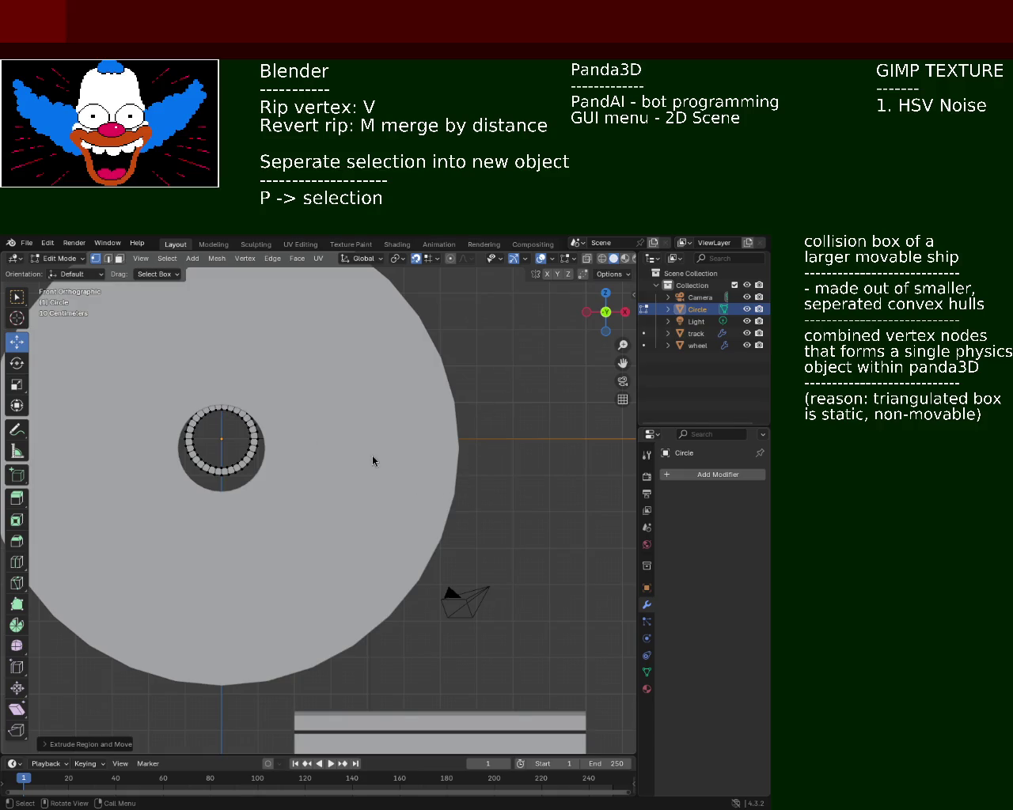
- Select the wheel, track and Circle in the Outliner, then return to Object Mode
left_click(276, 464)
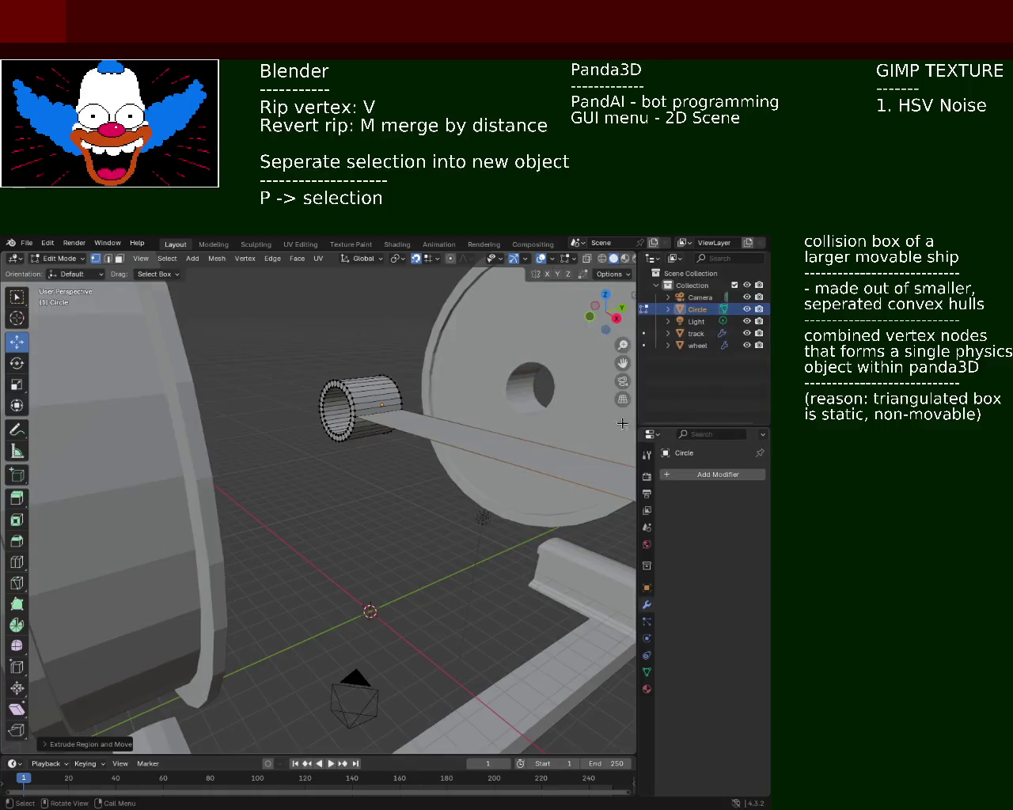
left_click(695, 345)
left_click(696, 333)
left_click(696, 309)
middle_click_drag(309, 382, 335, 423)
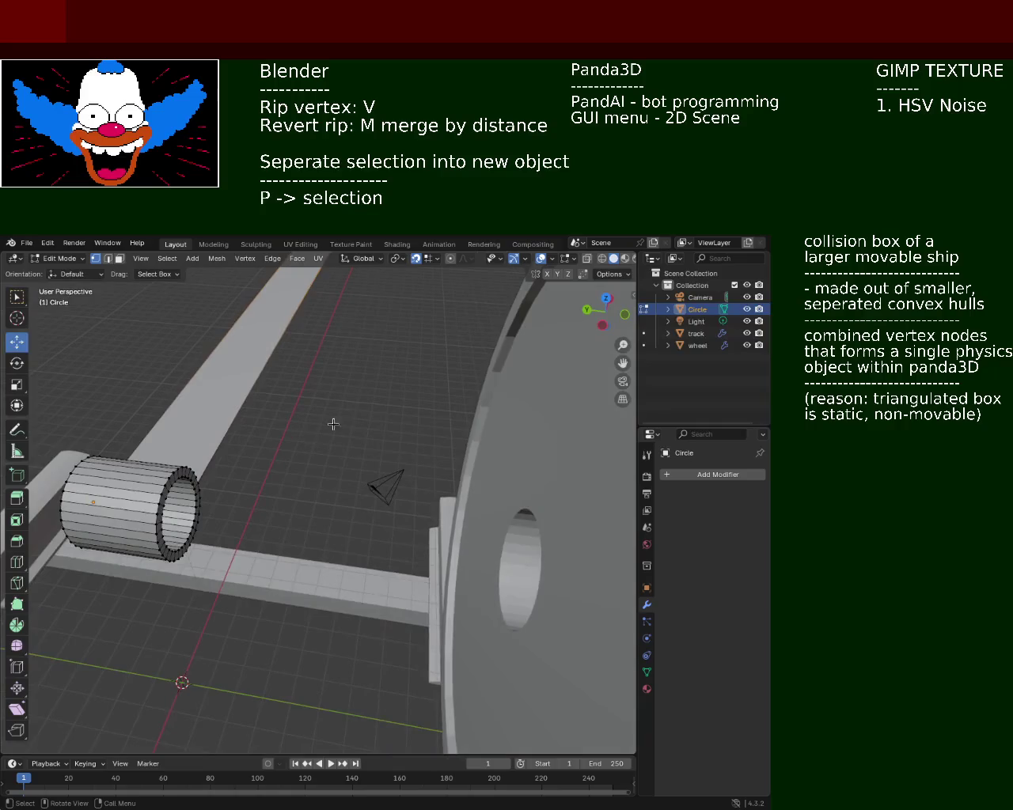
key("Tab")
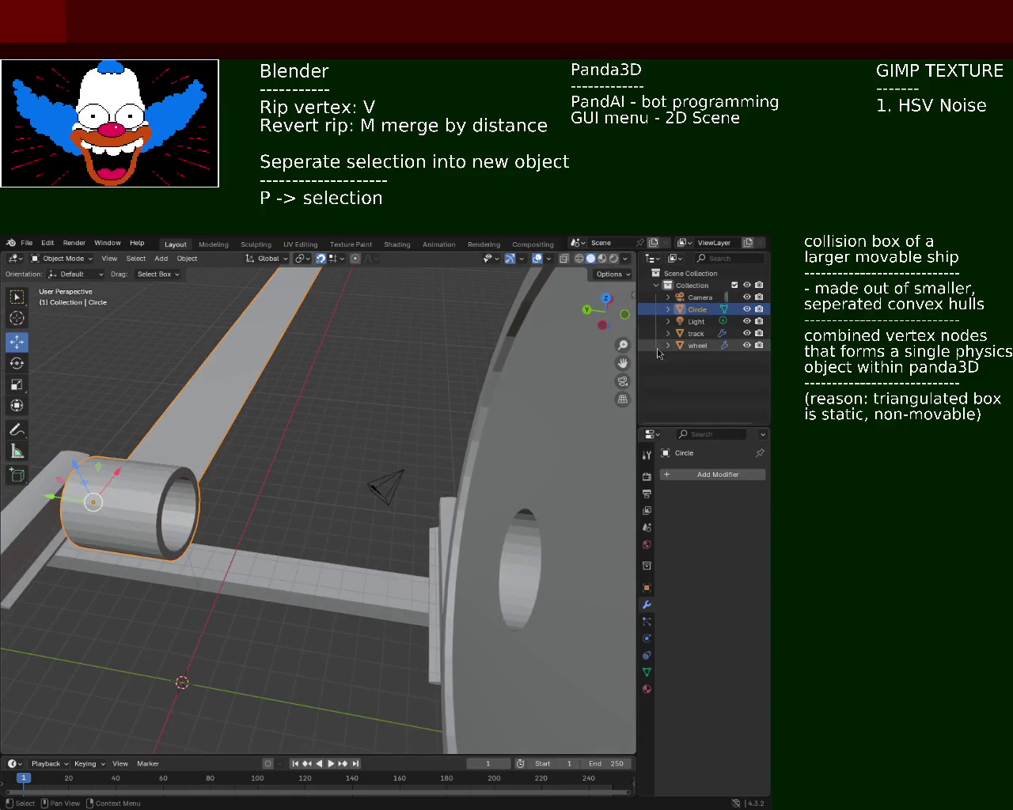
- Make the Circle active and raise it 1.3 m on Z to the wheel hub
left_click(696, 333)
left_click(696, 309, "ctrl")
mouse_move(607, 339)
middle_mouse_down()
mouse_move(297, 357)
mouse_move(314, 352)
middle_mouse_up()
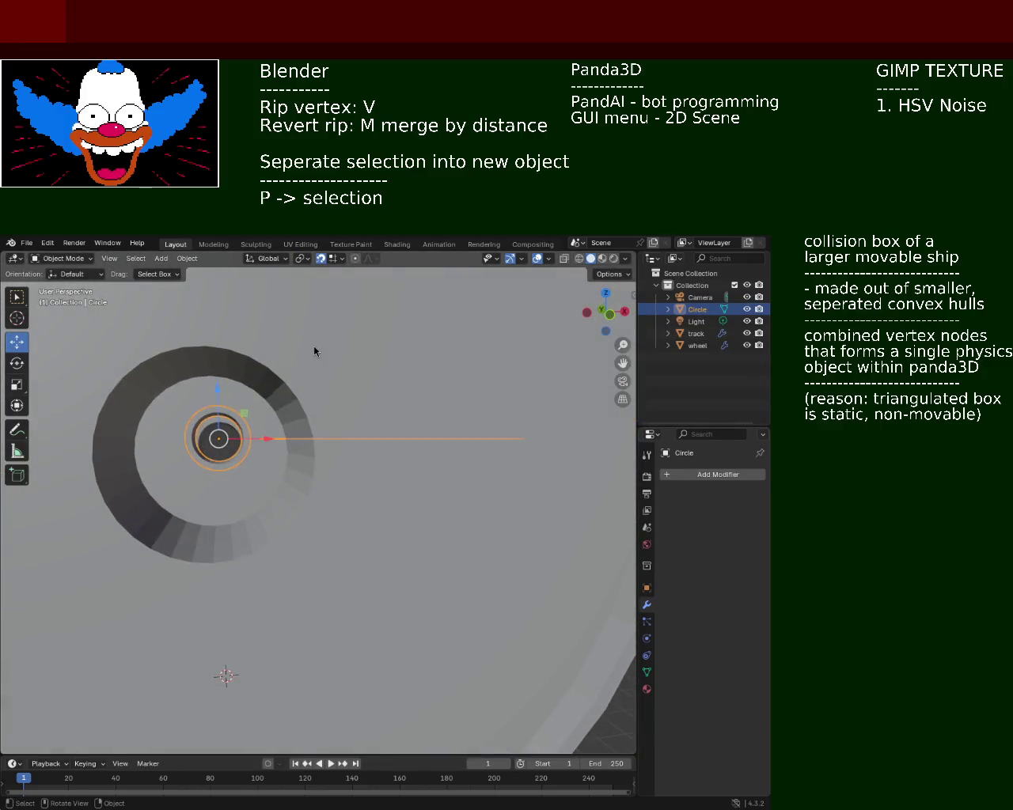
key("KP_1")
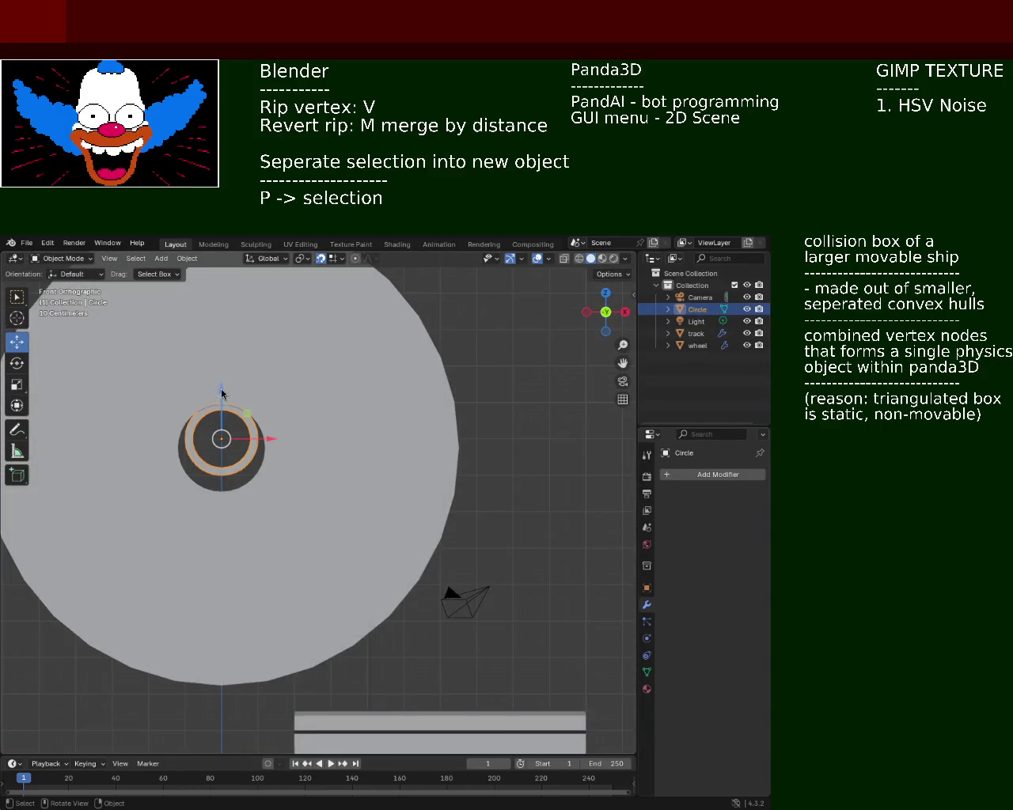
mouse_move(221, 438)
left_mouse_down()
mouse_move(222, 391)
mouse_move(223, 446)
left_mouse_up()
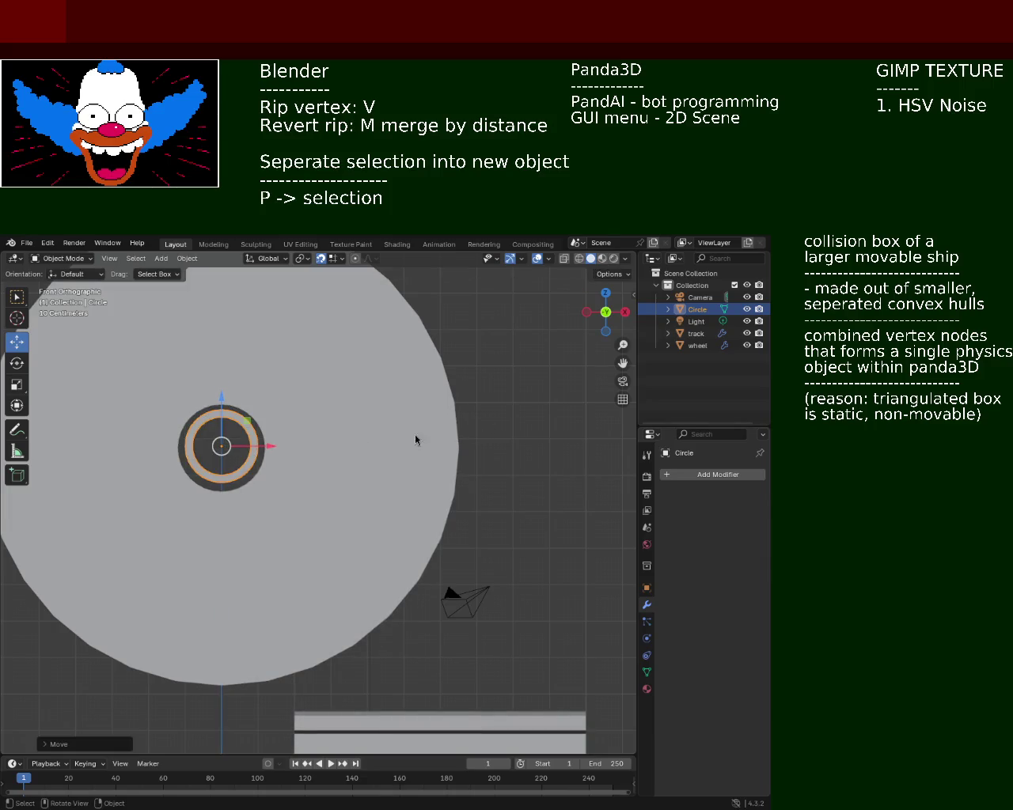
mouse_move(192, 384)
middle_mouse_down()
mouse_move(257, 396)
mouse_move(565, 398)
middle_mouse_up()
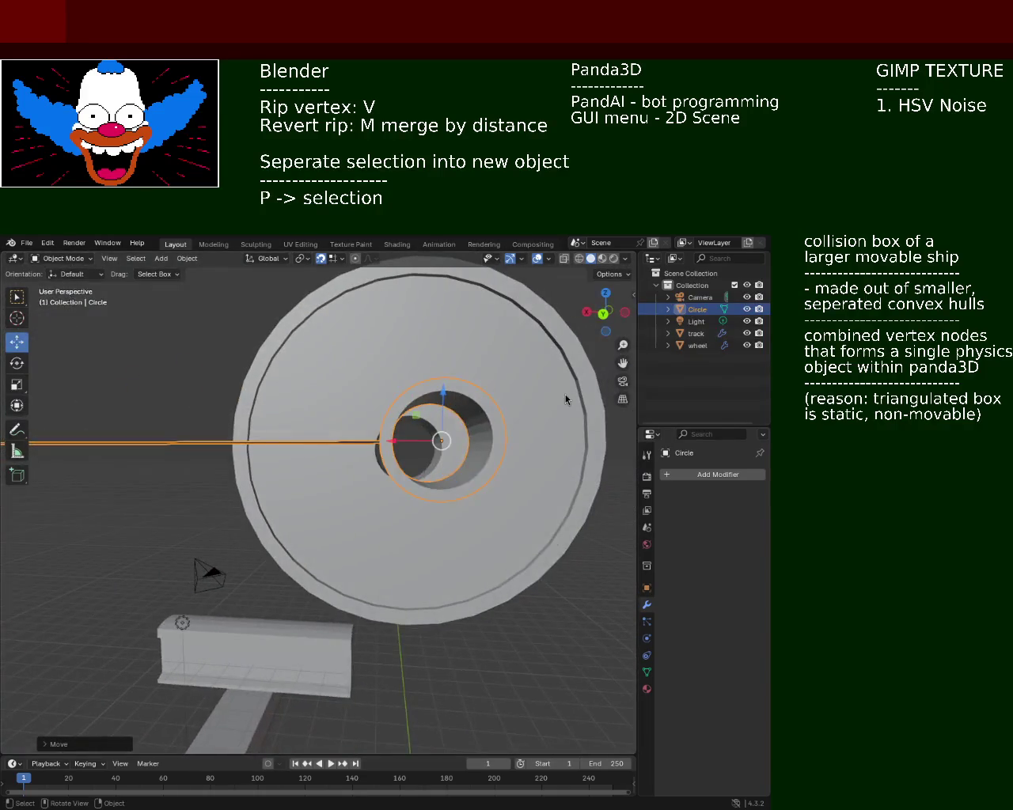
- Check the Circle's alignment from the right, top, bottom and rotated numpad views
key("KP_3")
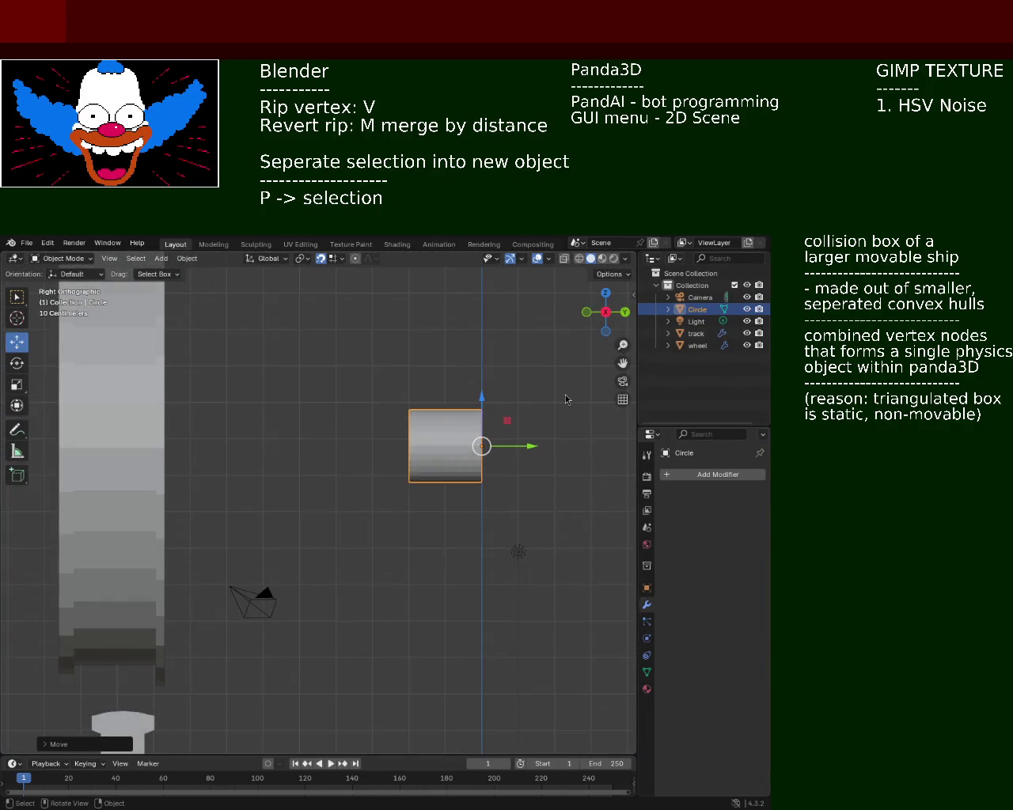
key("KP_7")
key("ctrl+KP_7")
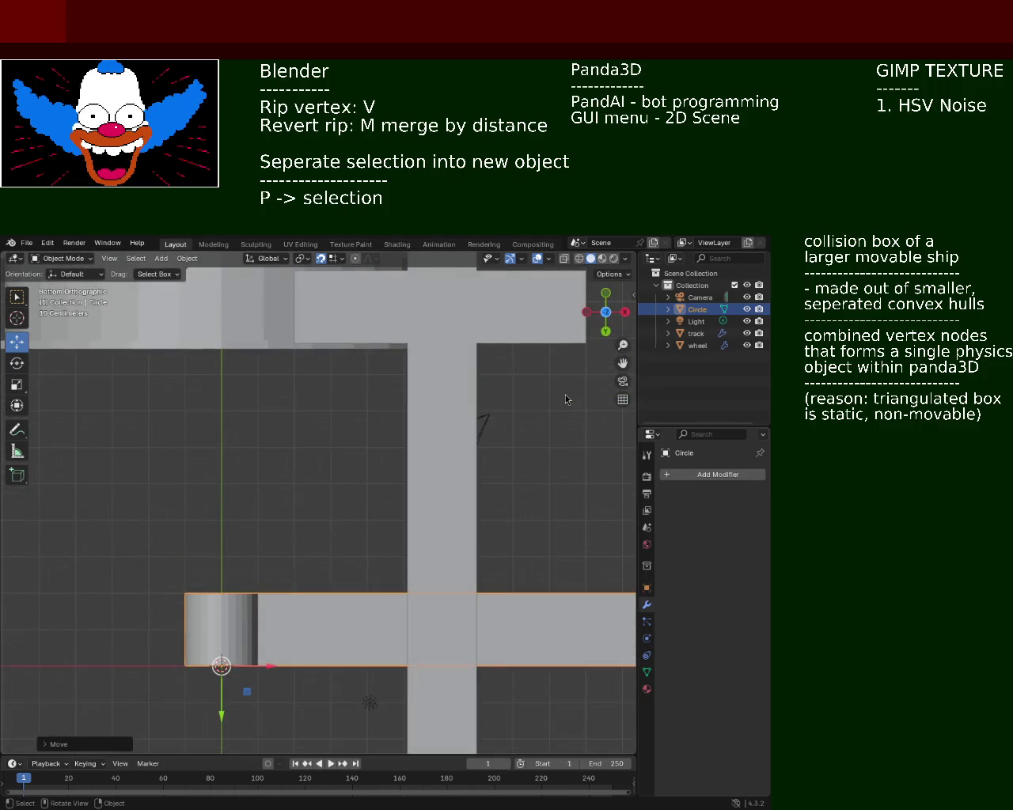
key("KP_7")
key("KP_2")
key("KP_2")
key("KP_2")
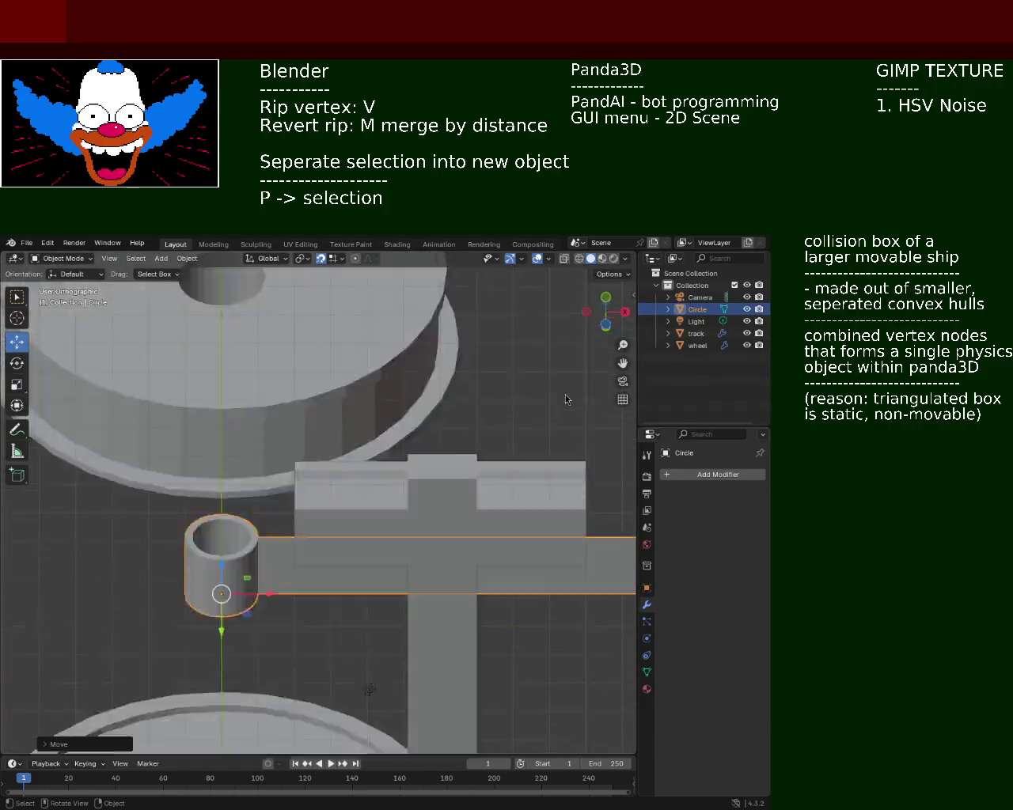
key("KP_2")
key("KP_2")
key("KP_2")
key("KP_2")
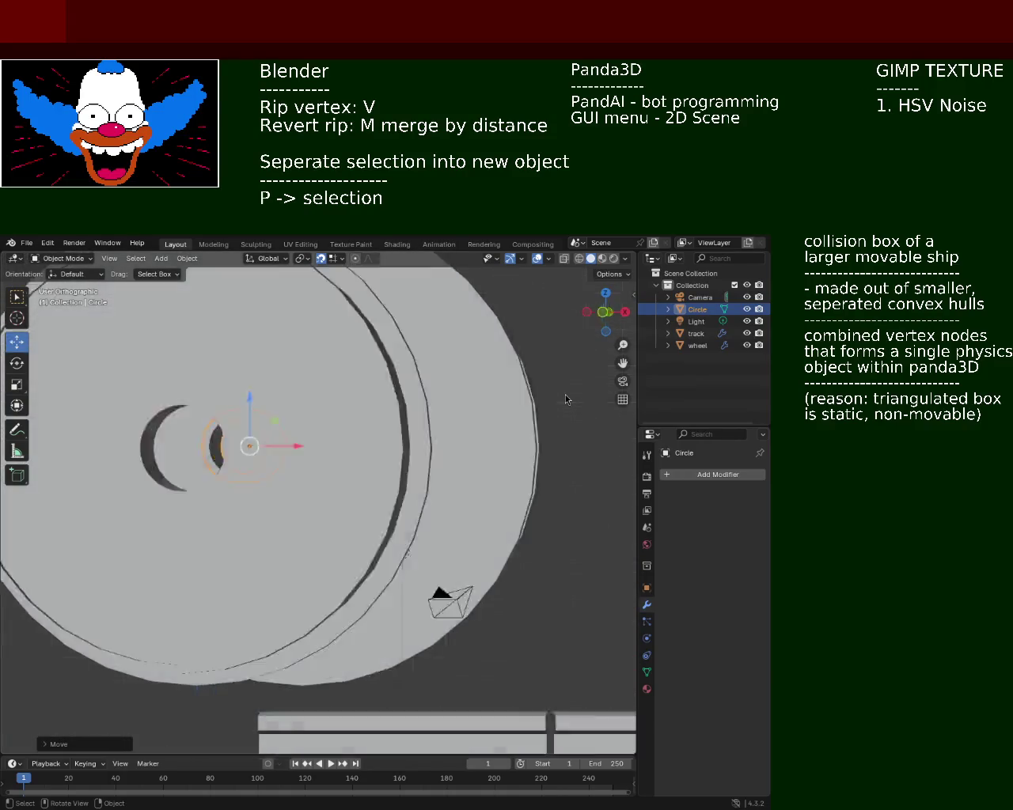
key("KP_4")
key("KP_4")
key("KP_4")
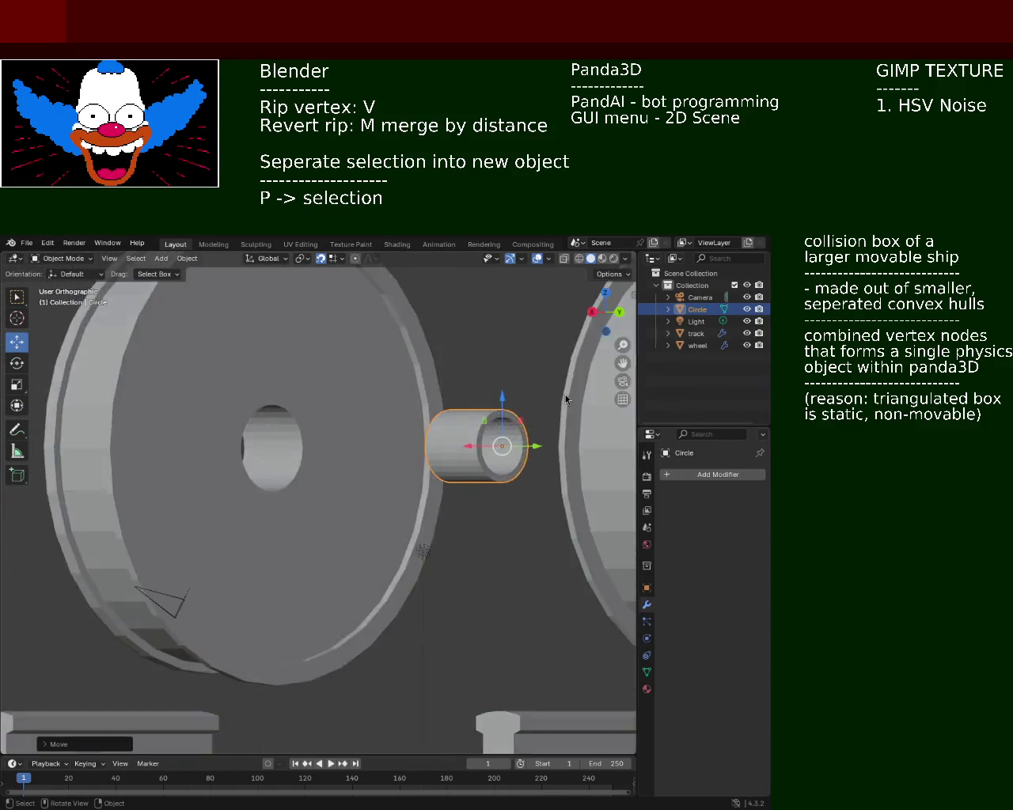
key("KP_4")
key("KP_4")
key("KP_4")
key("KP_4")
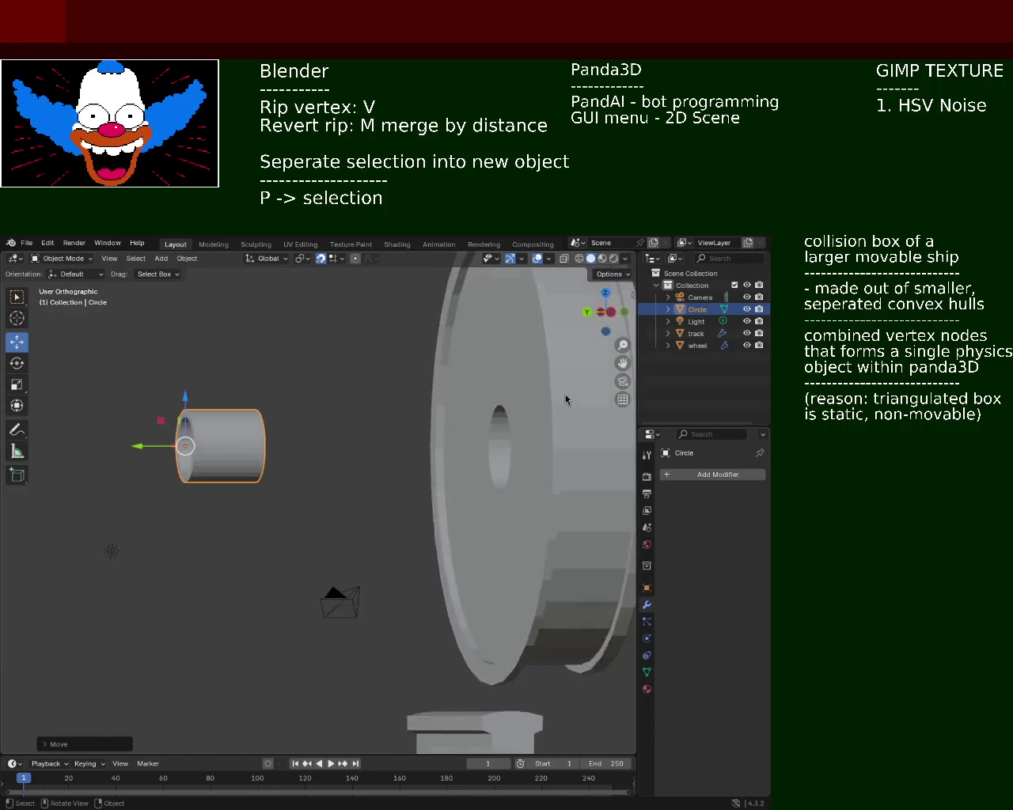
key("KP_4")
key("KP_4")
key("KP_4")
key("KP_4")
key("KP_4")
key("KP_4")
key("KP_4")
key("KP_4")
key("KP_4")
key("KP_4")
key("KP_4")
middle_click_drag(199, 411, 525, 469)
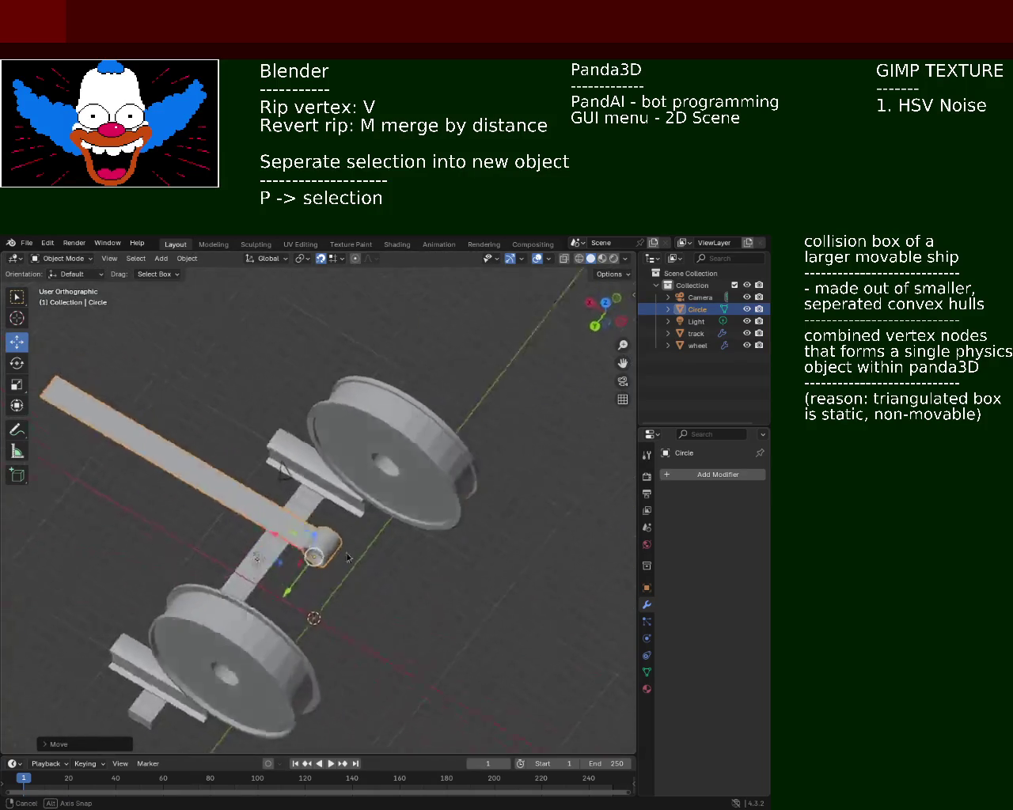
- Deselect all, orbit around the wheels and rails, then select the Circle axle again
key("alt+a")
mouse_move(524, 469)
middle_mouse_down()
mouse_move(285, 504)
mouse_move(337, 520)
middle_mouse_up()
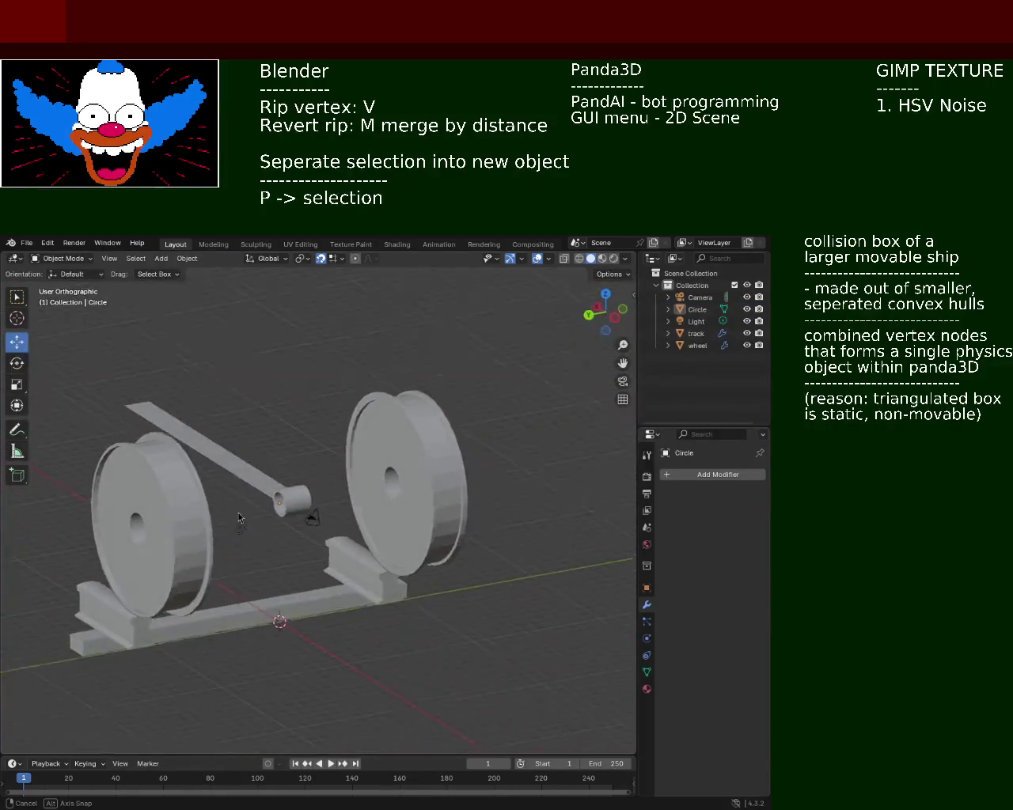
middle_click_drag(442, 520, 21, 286)
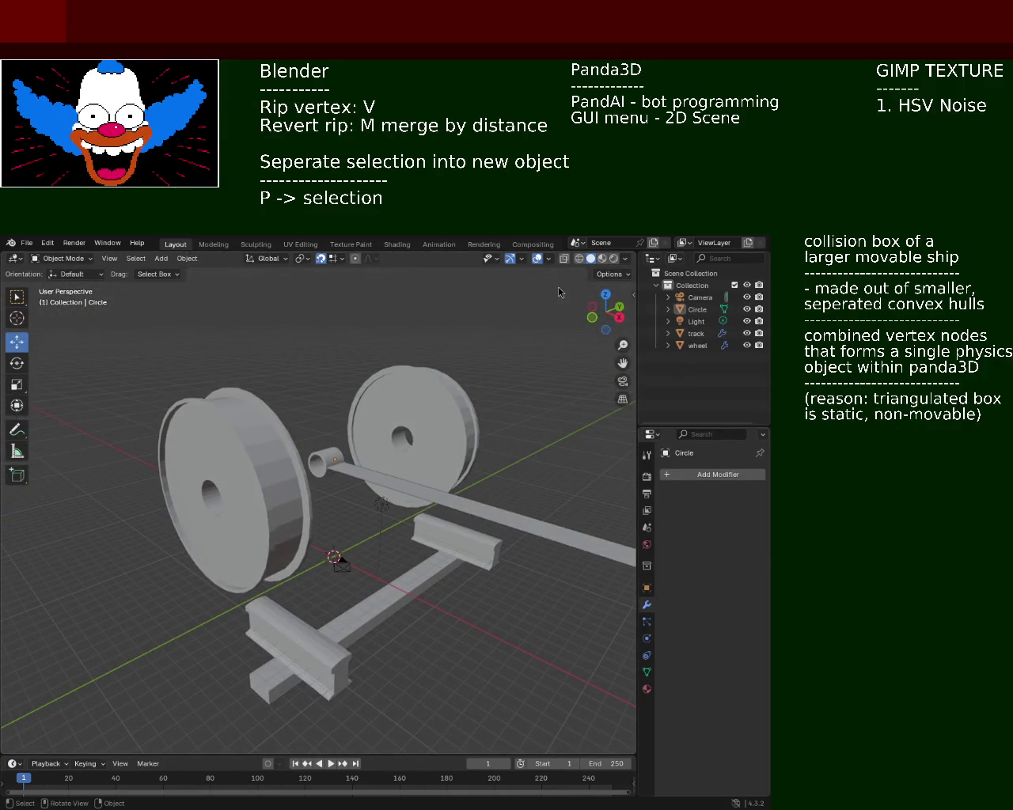
middle_click_drag(395, 368, 457, 472)
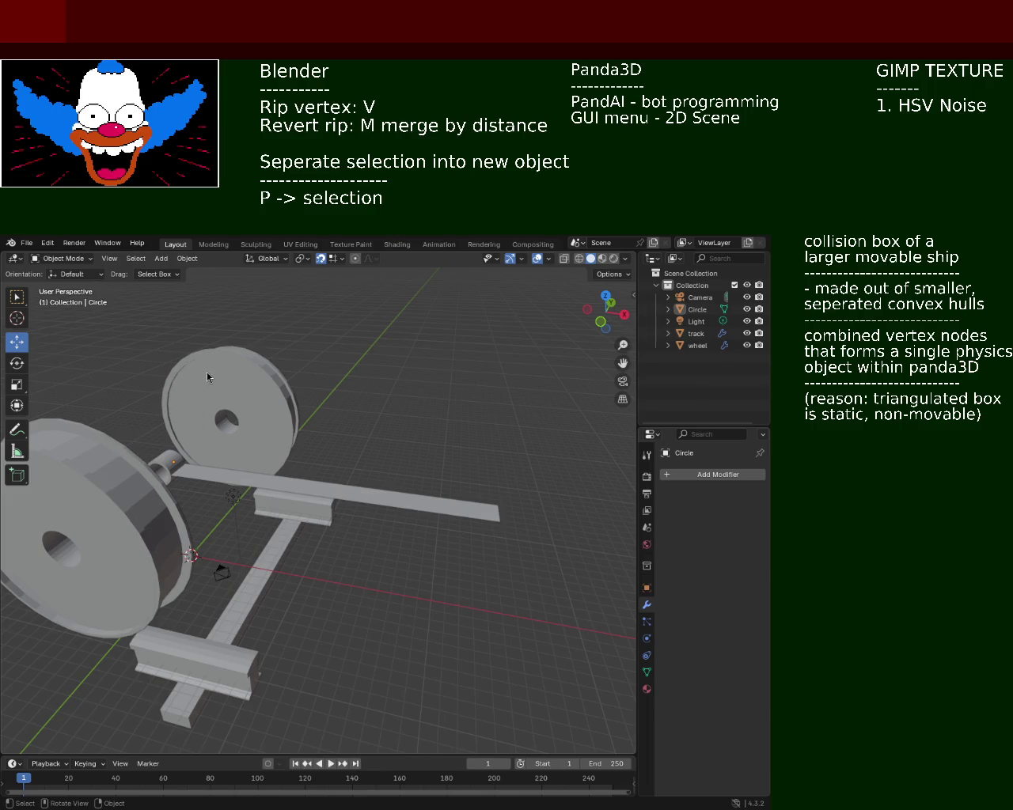
middle_click_drag(252, 490, 202, 518)
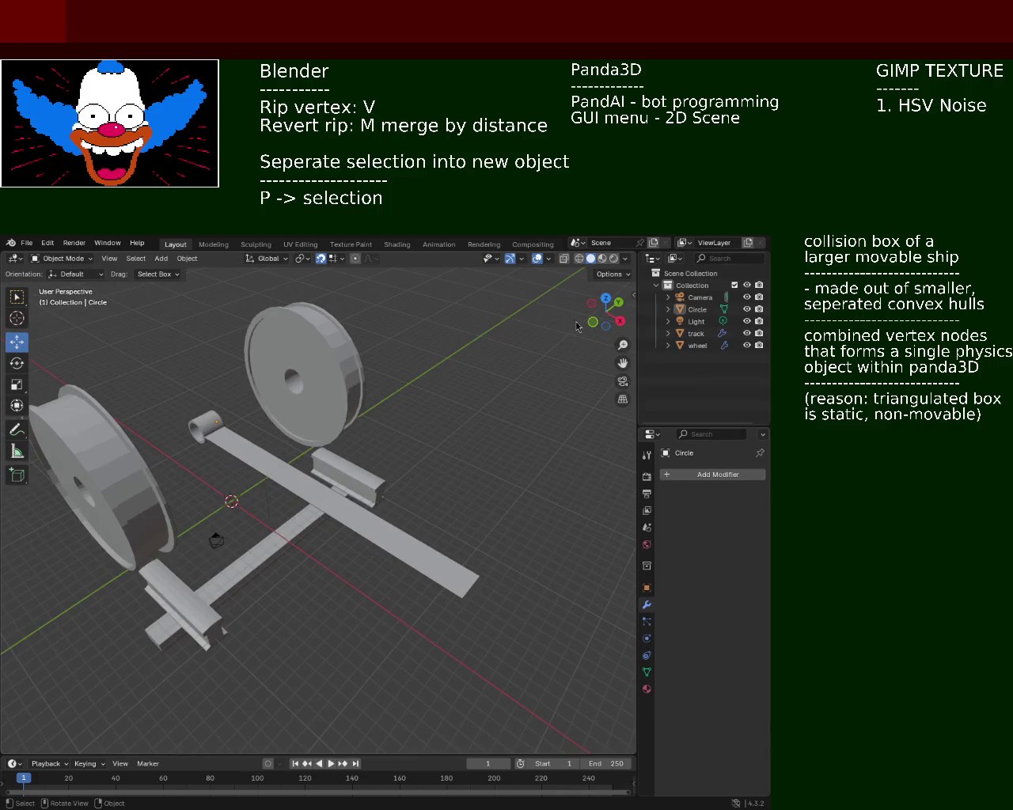
middle_click_drag(150, 352, 204, 372)
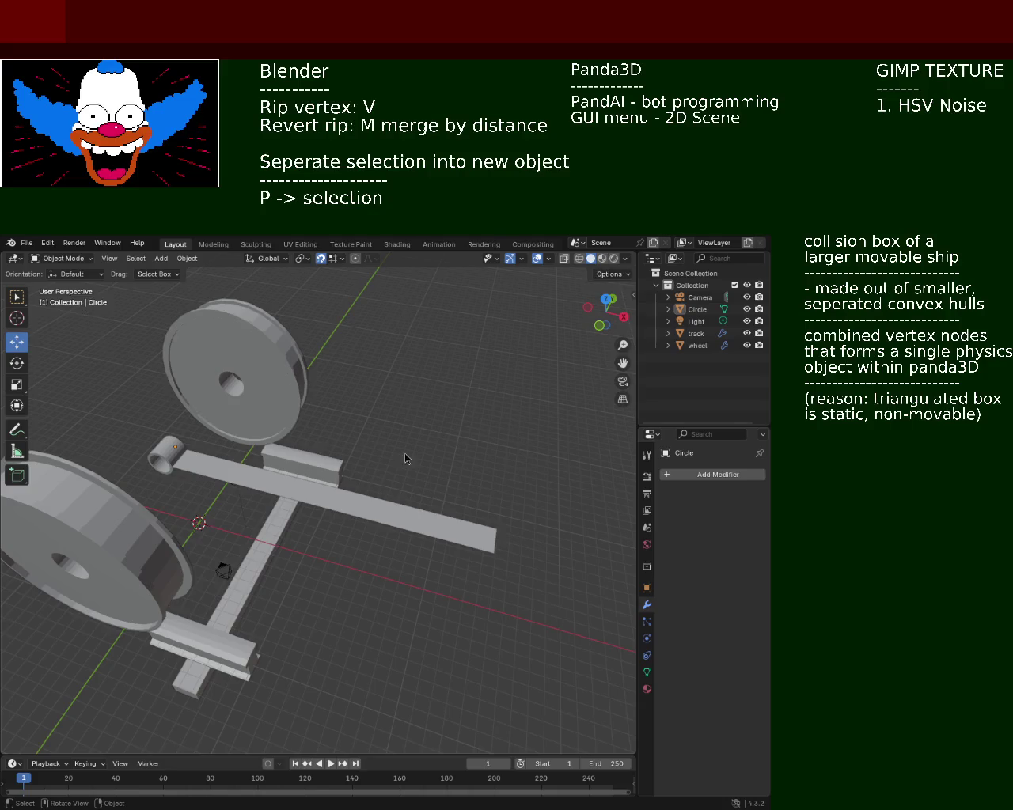
left_click(420, 530)
- In Edit Mode face select, delete the long bar's top face via X > Faces
key("Tab")
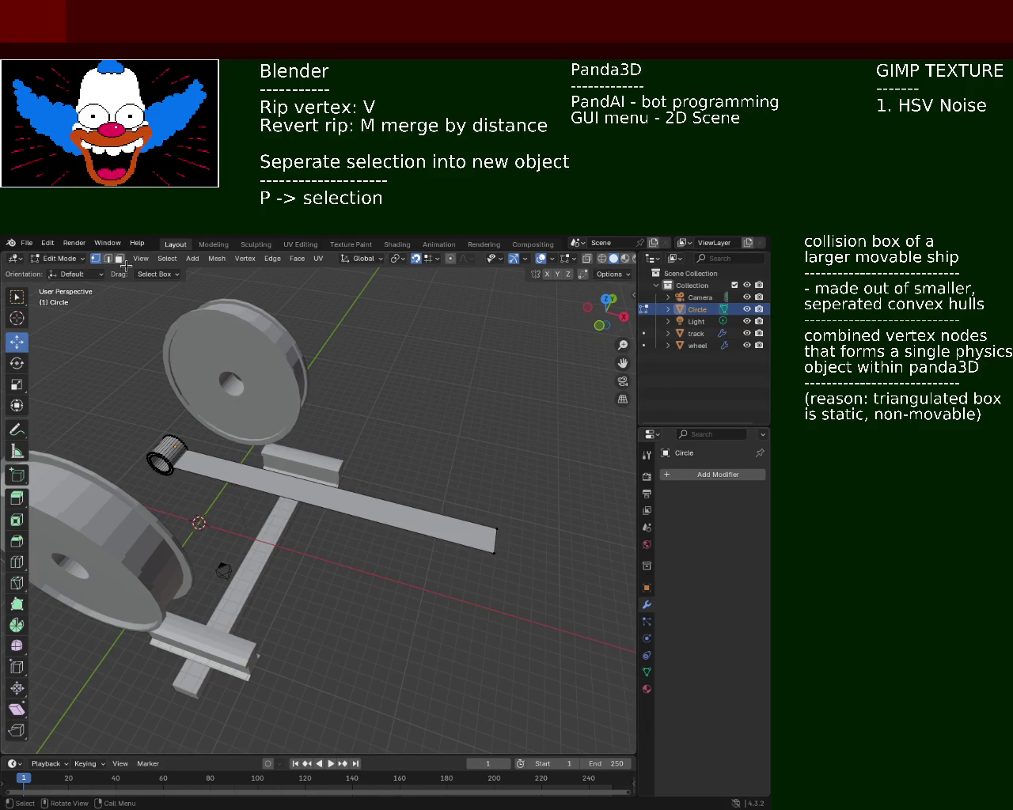
key("3")
left_click(360, 500)
key("x")
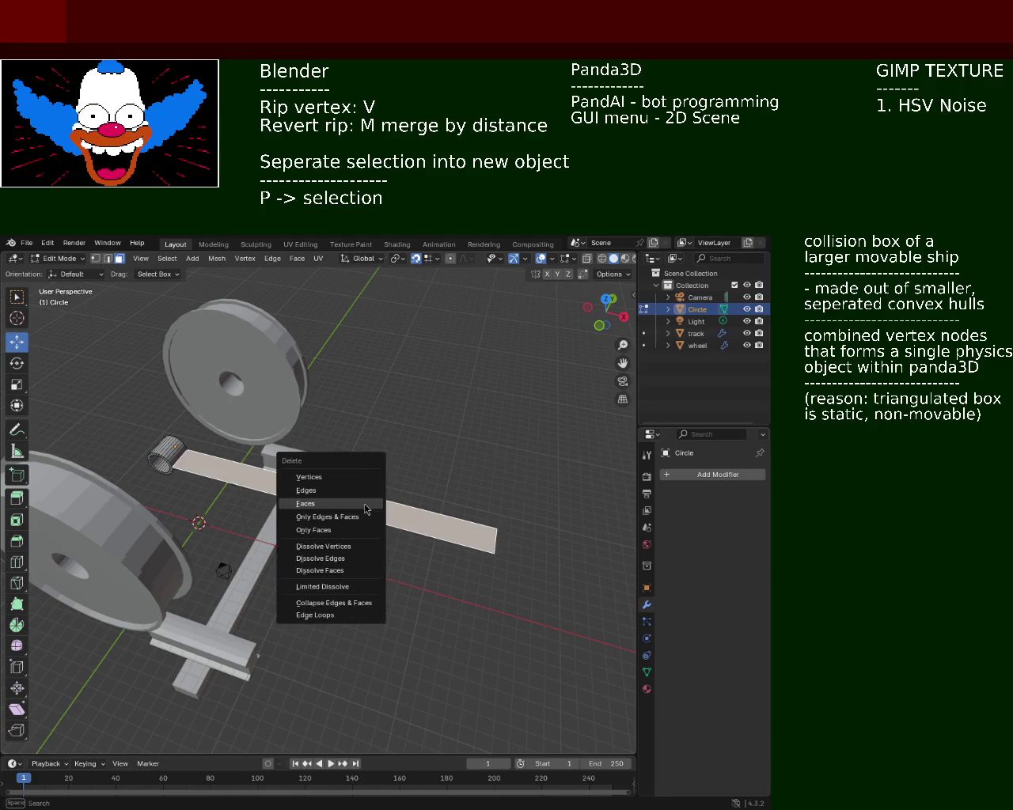
left_click(336, 504)
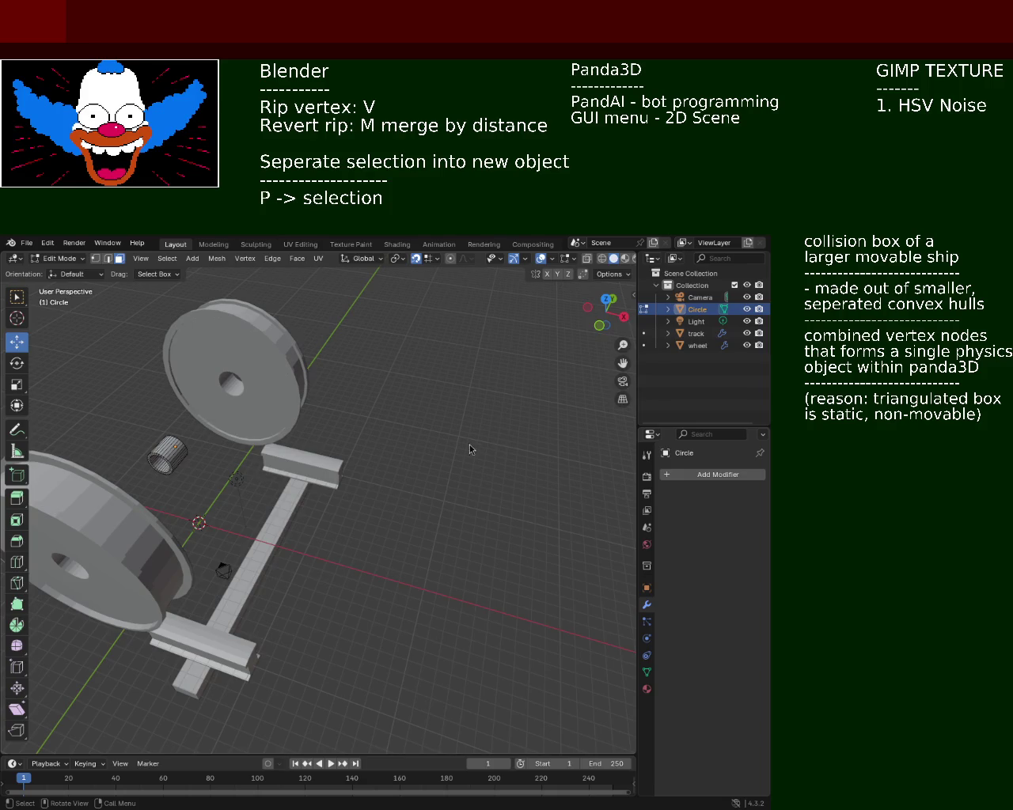
middle_click_drag(212, 454, 425, 494)
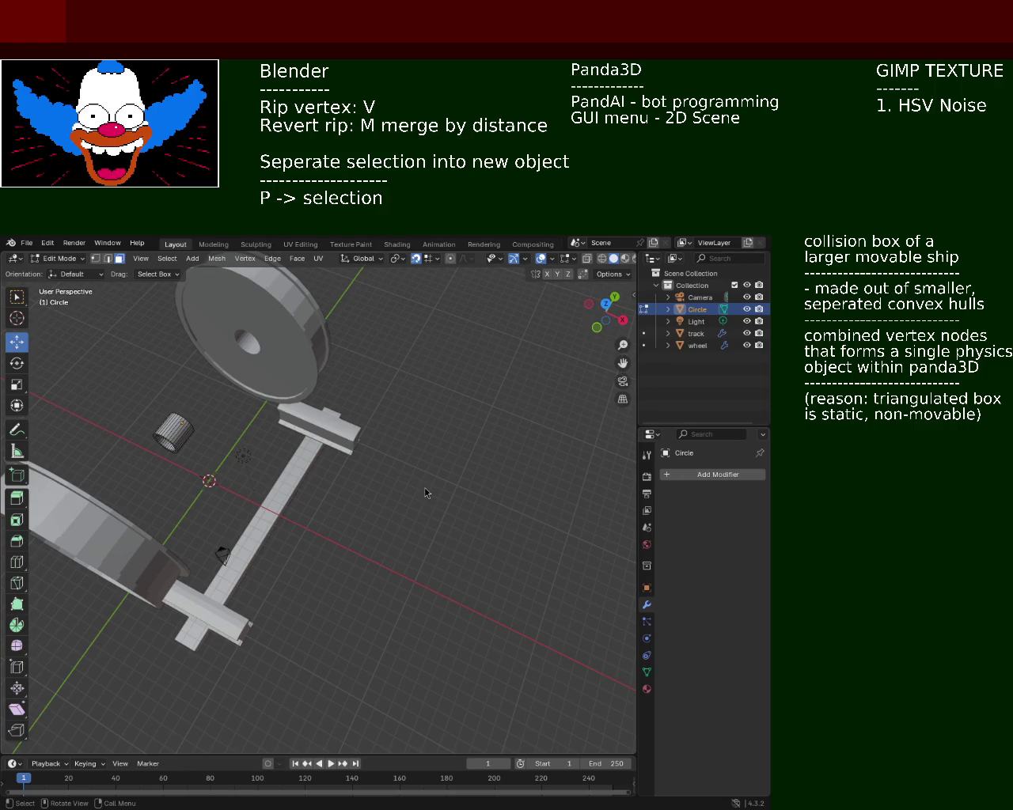
mouse_move(321, 521)
middle_mouse_down("ctrl")
mouse_move(299, 445)
mouse_move(309, 474)
mouse_move(351, 450)
mouse_move(290, 502)
mouse_move(412, 560)
mouse_move(409, 522)
mouse_move(388, 606)
mouse_move(455, 563)
mouse_move(200, 553)
middle_mouse_up("ctrl")
middle_click_drag(297, 580, 279, 563)
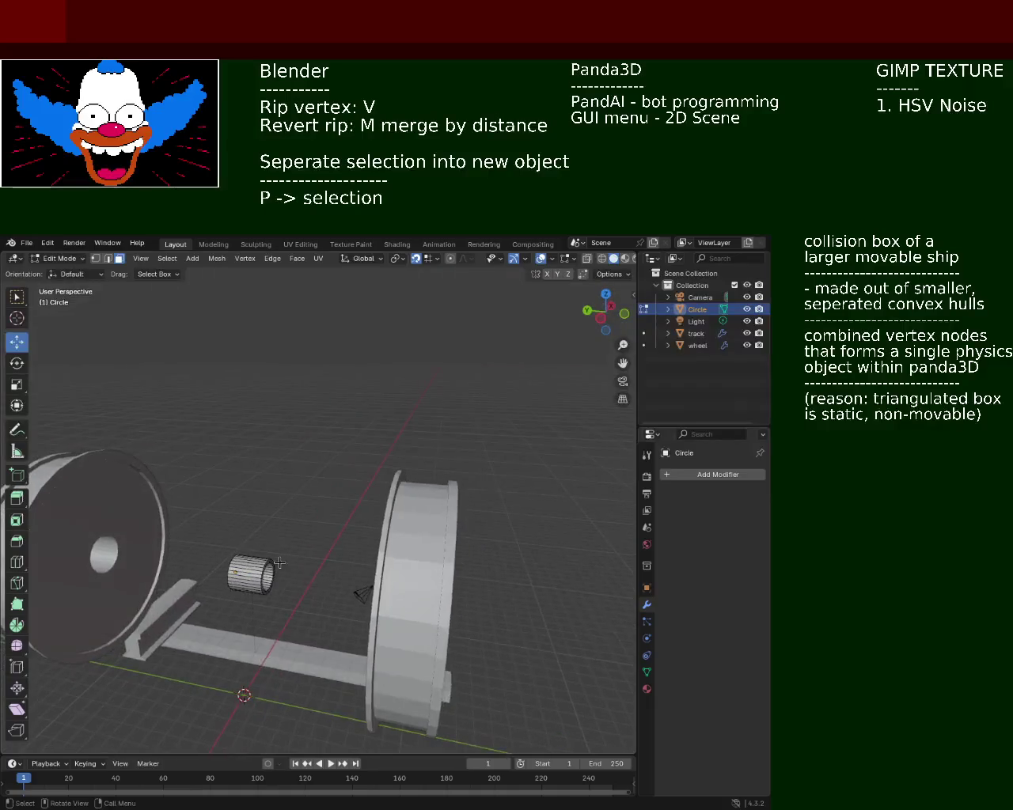
mouse_move(209, 537)
middle_mouse_down()
mouse_move(269, 446)
mouse_move(327, 455)
middle_mouse_up()
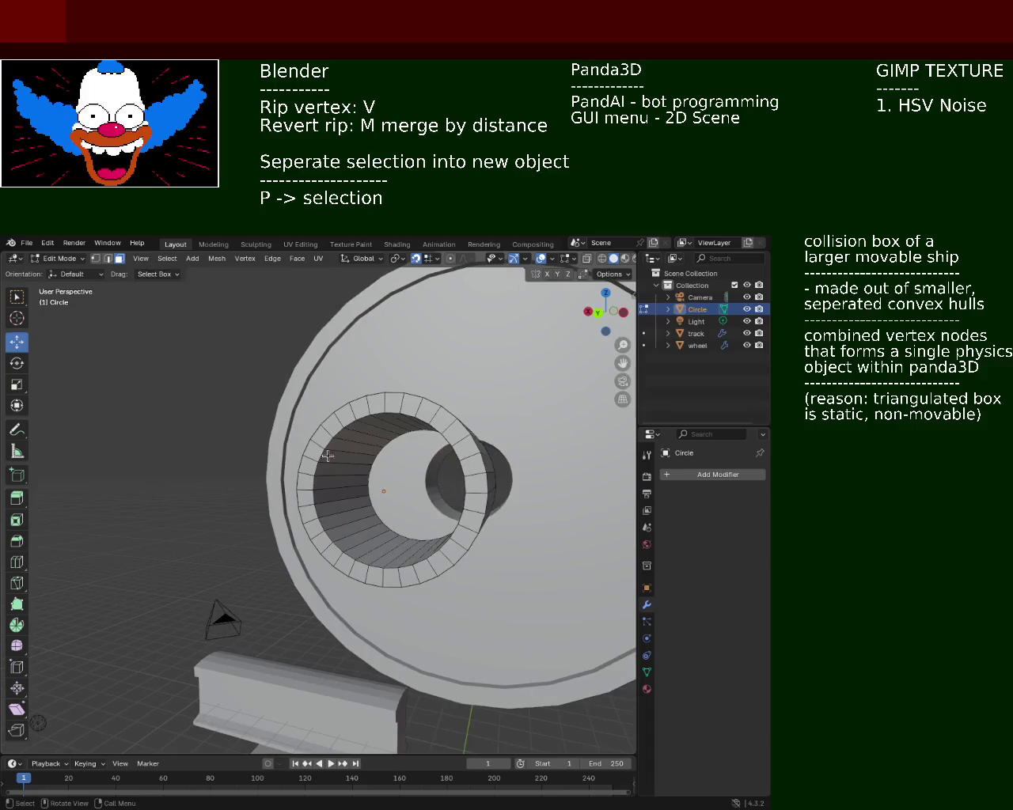
- In vertex select mode, select every vertex of the cylinder's inner ring
left_click(97, 261)
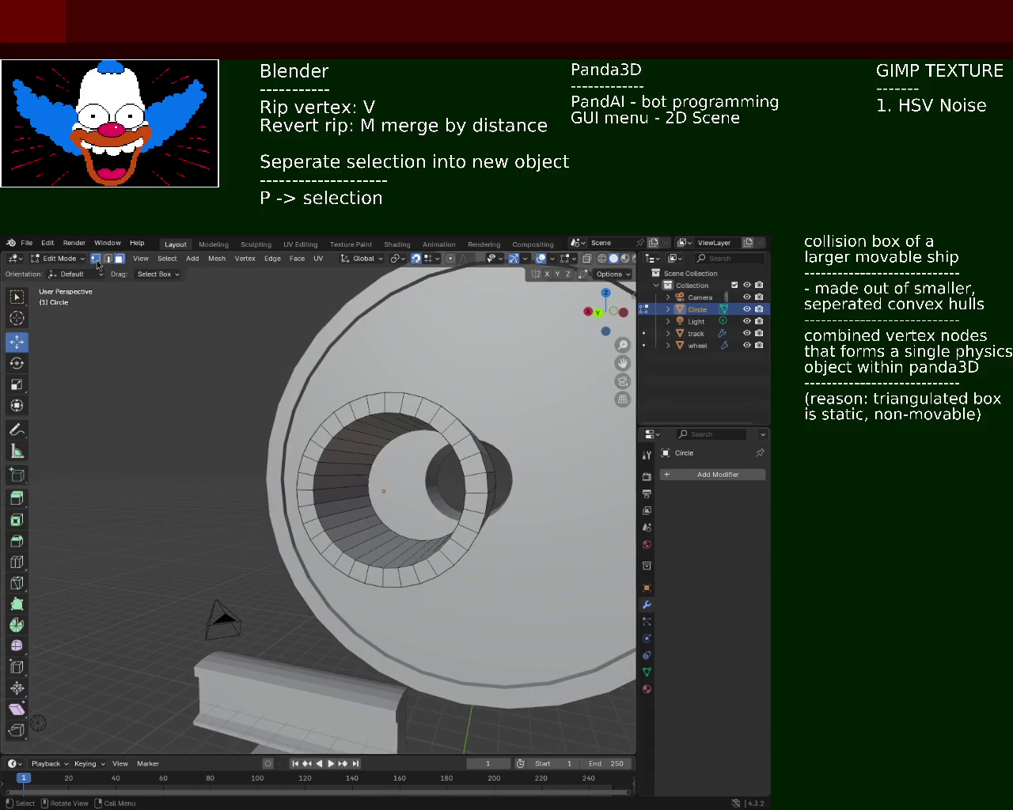
left_click(369, 412)
left_click(385, 412, "shift")
left_click(402, 412, "shift")
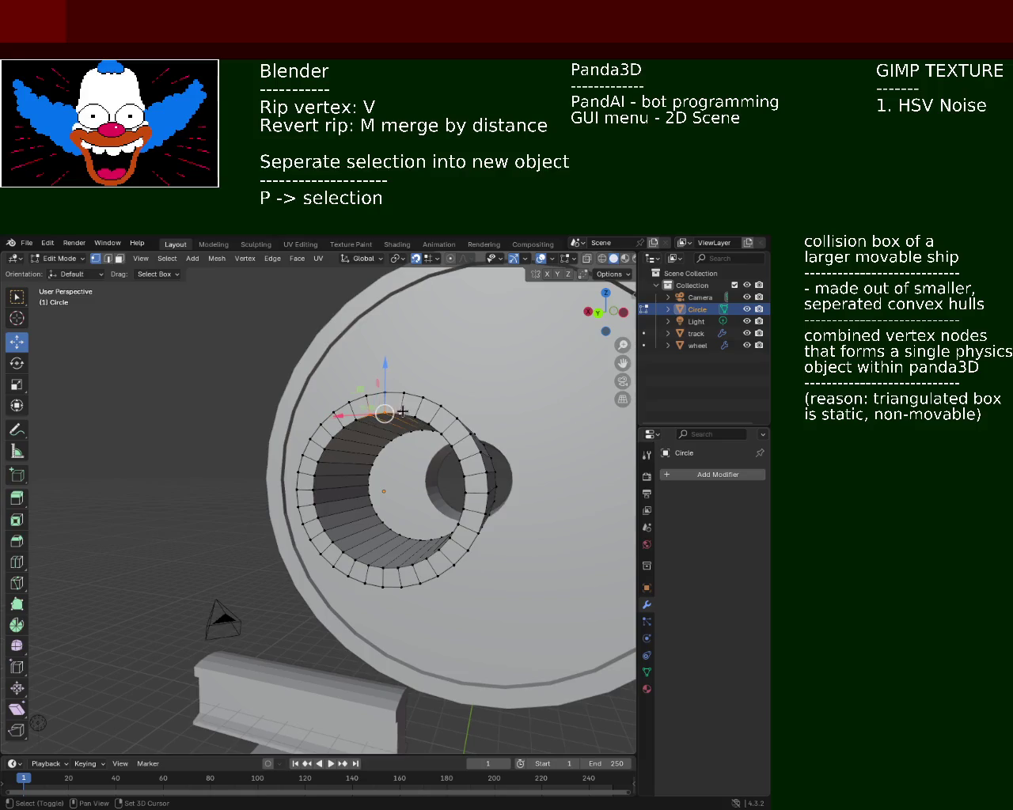
left_click(419, 416, "shift")
left_click(432, 424, "shift")
left_click(442, 435, "shift")
left_click(452, 447, "shift")
left_click(464, 475, "shift")
left_click(466, 491, "shift")
left_click(463, 506, "shift")
left_click(459, 522, "shift")
left_click(451, 536, "shift")
left_click(439, 549, "shift")
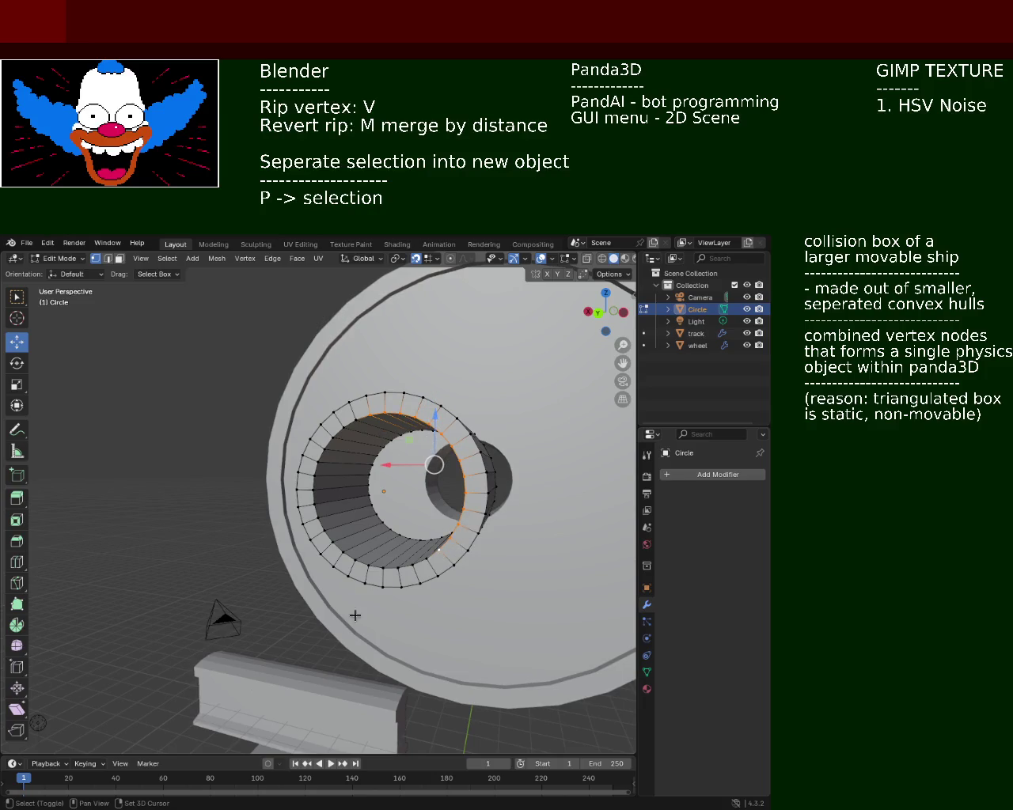
left_click(426, 559, "shift")
left_click(412, 565, "shift")
left_click(397, 567, "shift")
left_click(383, 567, "shift")
left_click(369, 564, "shift")
left_click(355, 560, "shift")
left_click(343, 551, "shift")
left_click(332, 542, "shift")
left_click(323, 529, "shift")
left_click(317, 515, "shift")
left_click(314, 502, "shift")
left_click(314, 486, "shift")
left_click(315, 472, "shift")
left_click(318, 457, "shift")
left_click(325, 444, "shift")
left_click(334, 433, "shift")
left_click(344, 424, "shift")
left_click(356, 420, "shift")
- Fill the ring with a cap face, cancel a started scale, and clear the selection
key("f")
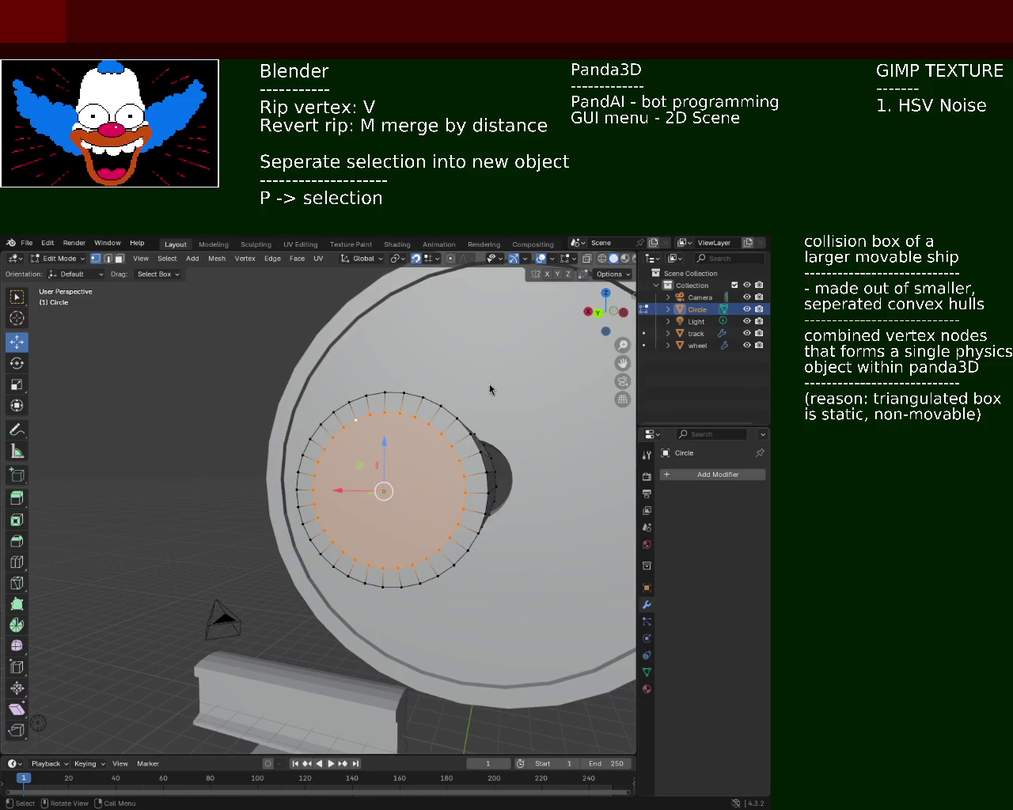
scroll(248, 393, "down", 5)
mouse_move(248, 393)
middle_mouse_down()
mouse_move(139, 492)
mouse_move(238, 487)
middle_mouse_up()
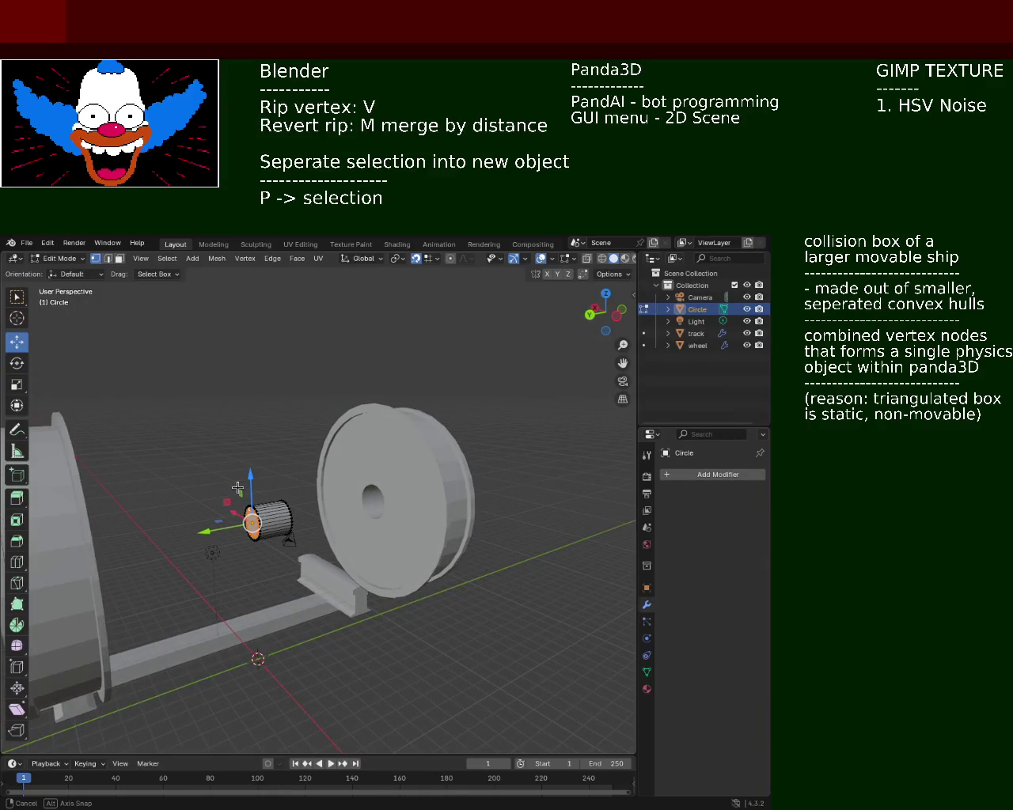
mouse_move(238, 488)
middle_mouse_down()
mouse_move(278, 468)
mouse_move(362, 526)
middle_mouse_up()
scroll(277, 469, "up", 3)
key("s")
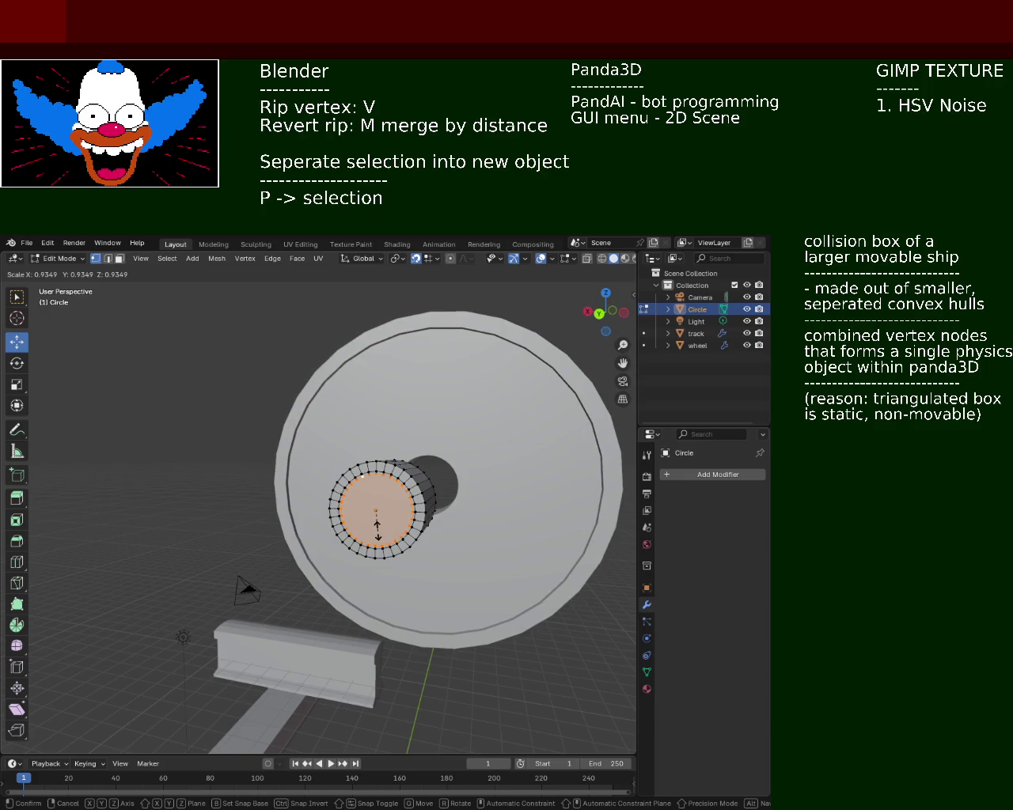
right_click(376, 528)
scroll(427, 474, "up", 3)
scroll(412, 451, "up", 3)
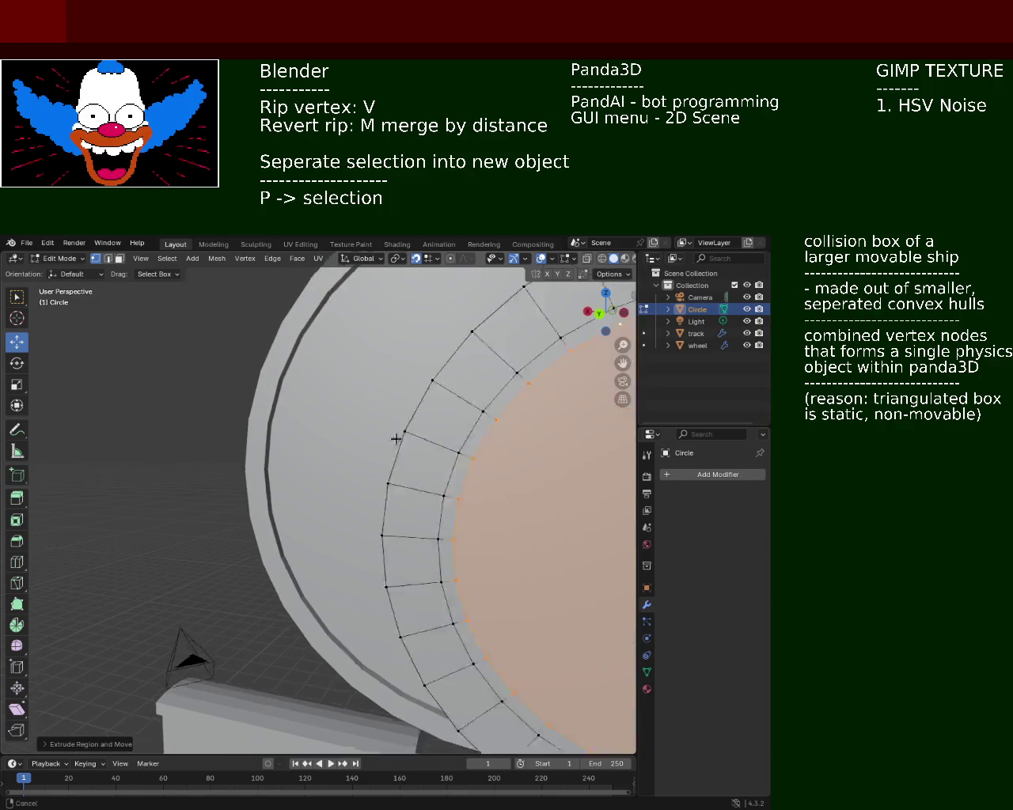
scroll(396, 439, "down", 4)
left_click(518, 437)
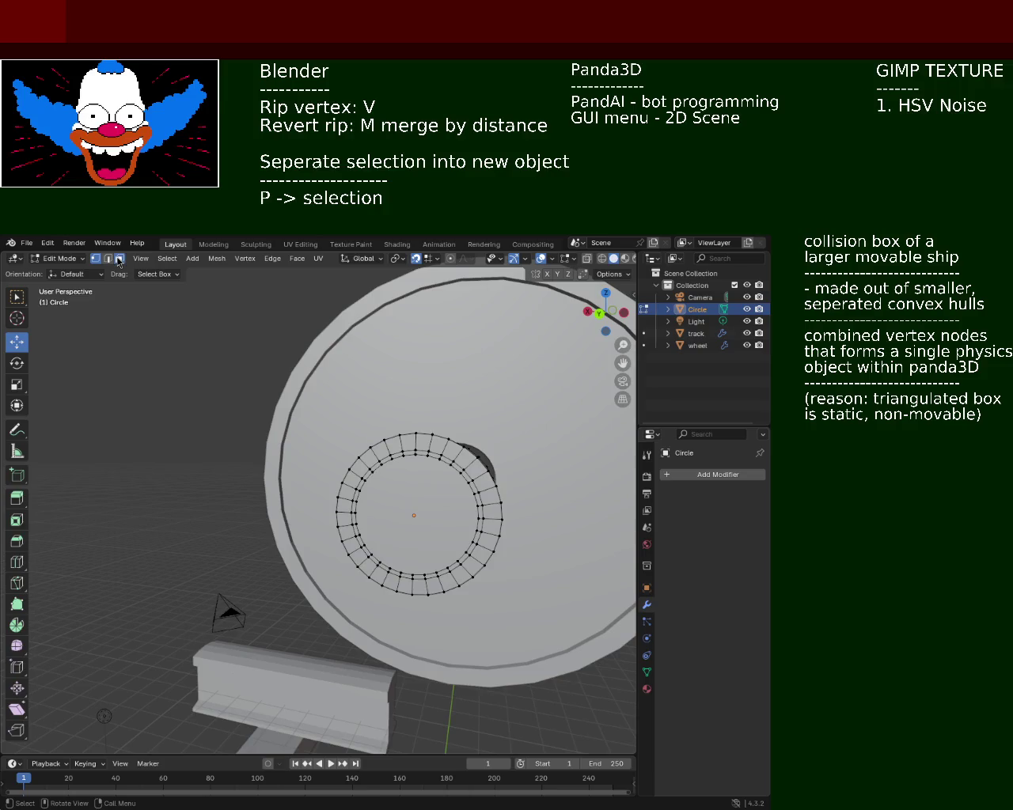
- Shift-select every vertex around the cylinder end's inner ring
left_click(471, 481, "shift")
left_click(474, 491, "shift")
left_click(477, 502, "shift")
left_click(480, 516, "shift")
left_click(481, 528, "shift")
left_click(479, 538, "shift")
left_click(473, 548, "shift")
left_click(466, 559, "shift")
left_click(461, 563, "shift")
left_click(456, 567, "shift")
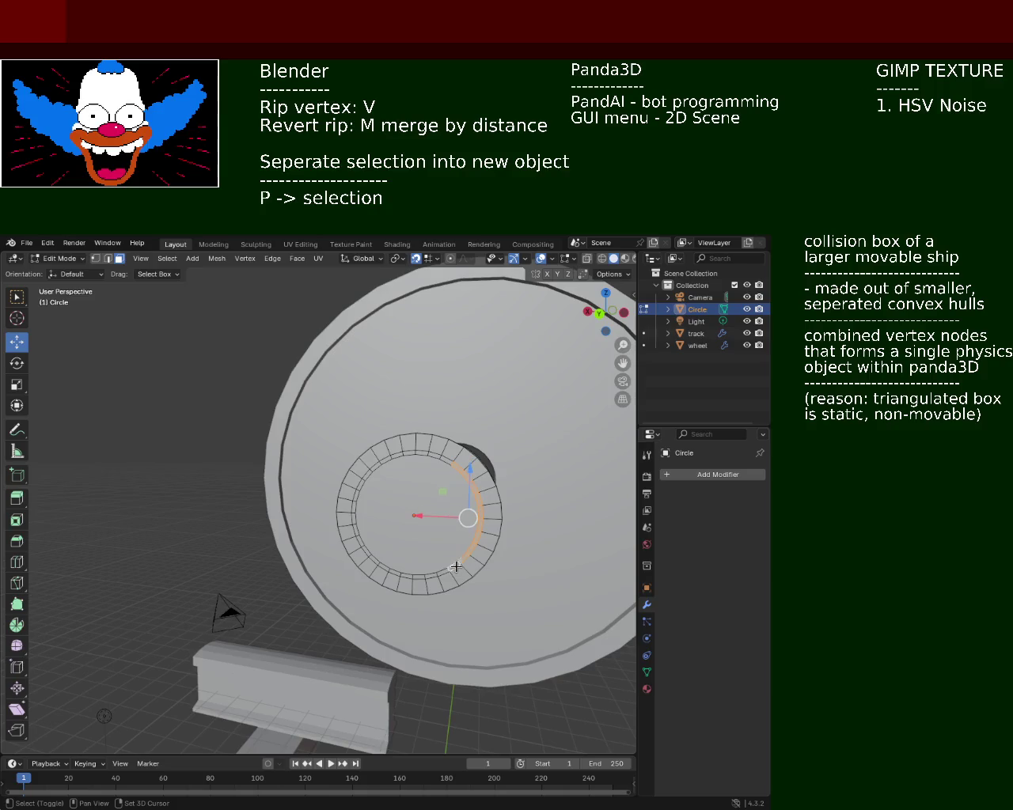
left_click(443, 572, "shift")
left_click(431, 576, "shift")
left_click(412, 578, "shift")
left_click(399, 573, "shift")
left_click(388, 566, "shift")
left_click(383, 565, "shift")
left_click(369, 557, "shift")
left_click(379, 562, "shift")
left_click(370, 555, "shift")
left_click(362, 545, "shift")
left_click(356, 532, "shift")
left_click(353, 519, "shift")
left_click(354, 508, "shift")
left_click(356, 494, "shift")
left_click(358, 483, "shift")
left_click(368, 470, "shift")
left_click(379, 462, "shift")
- Try filling the inner ring, undo it, then delete its faces to leave an open hub
key("f")
key("ctrl+z")
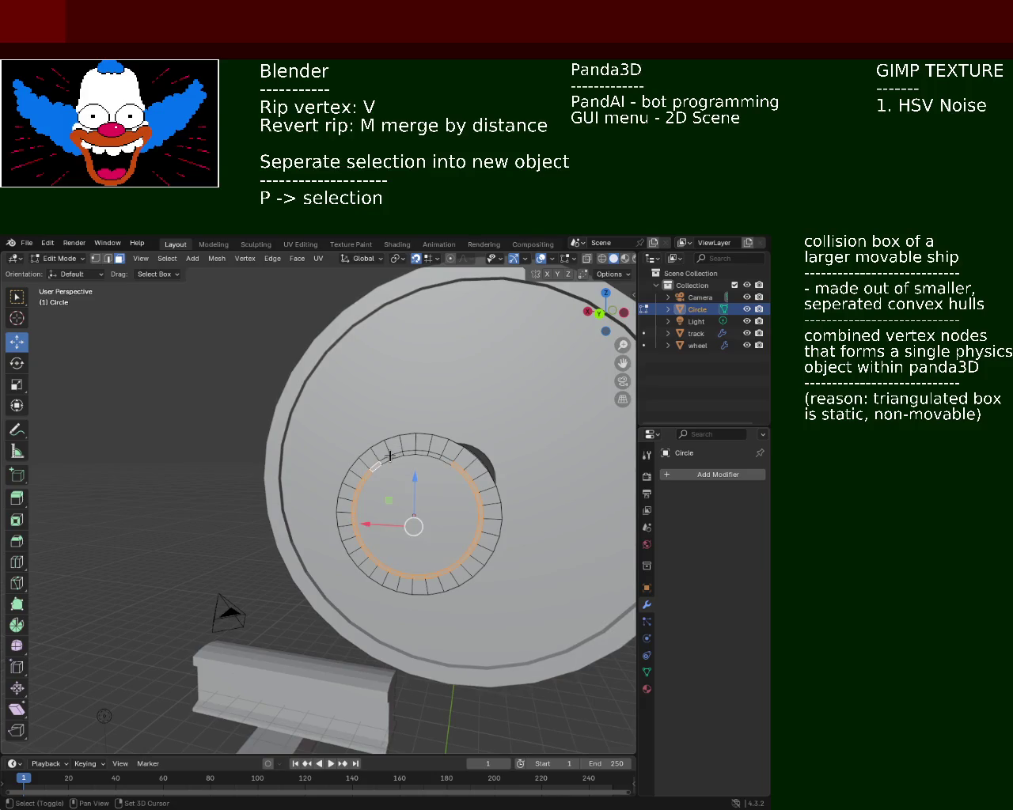
left_click(412, 452, "shift")
key("f")
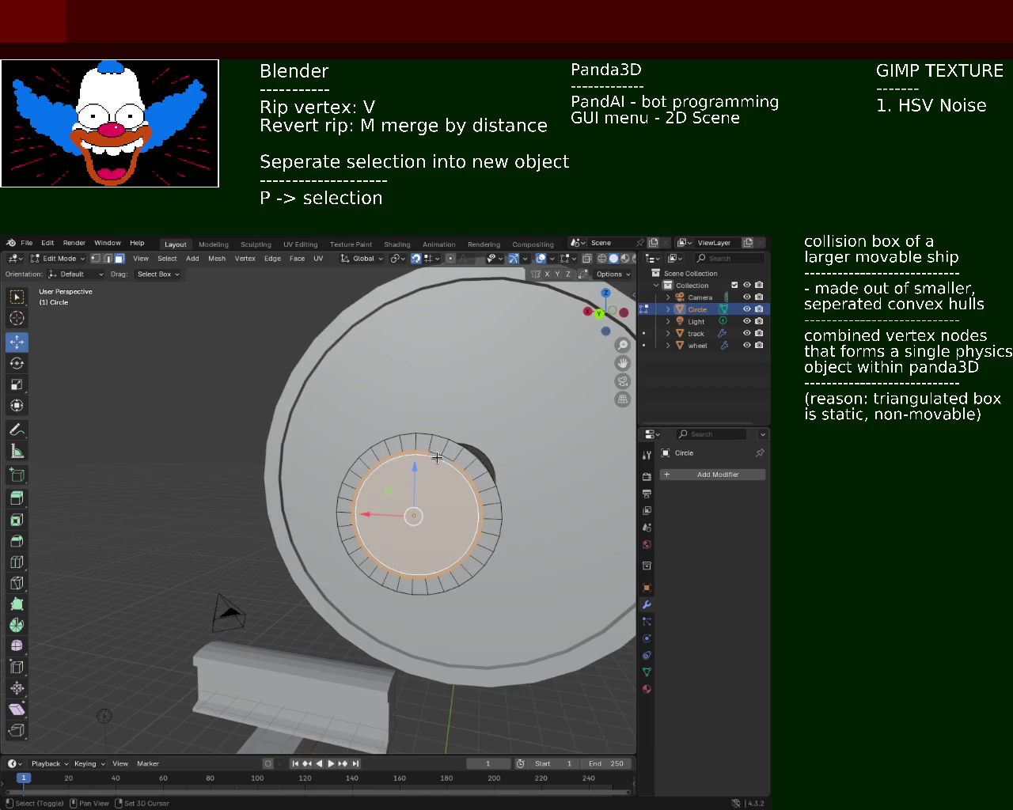
key("ctrl+z")
key("f")
key("ctrl+z")
key("x")
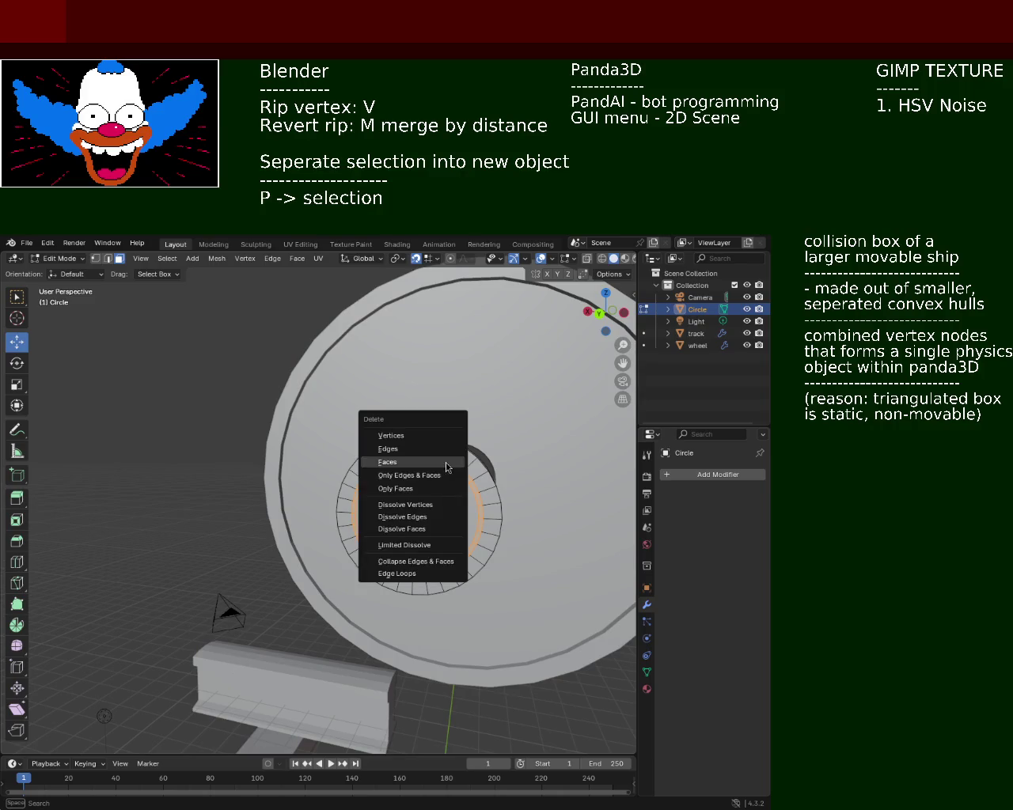
left_click(439, 466)
mouse_move(430, 508)
middle_mouse_down()
mouse_move(267, 508)
mouse_move(353, 467)
mouse_move(396, 471)
middle_mouse_up()
scroll(267, 508, "down", 5)
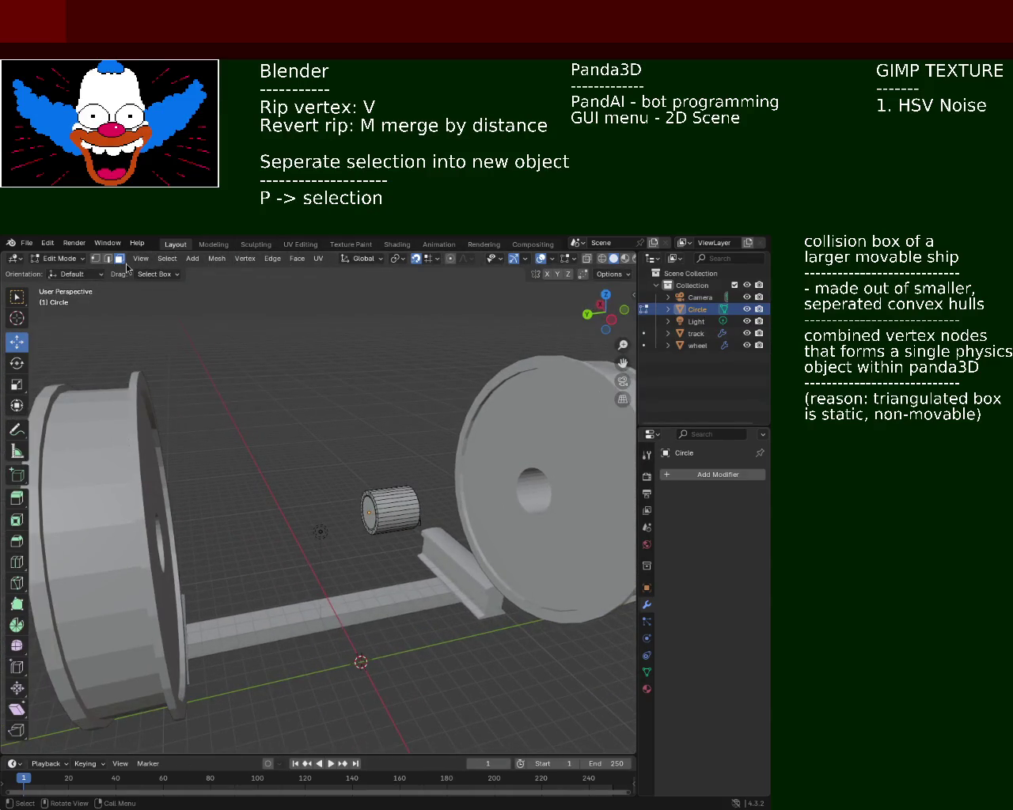
- Extrude the cylinder end into a long shaft, then undo the extrusion
key("e")
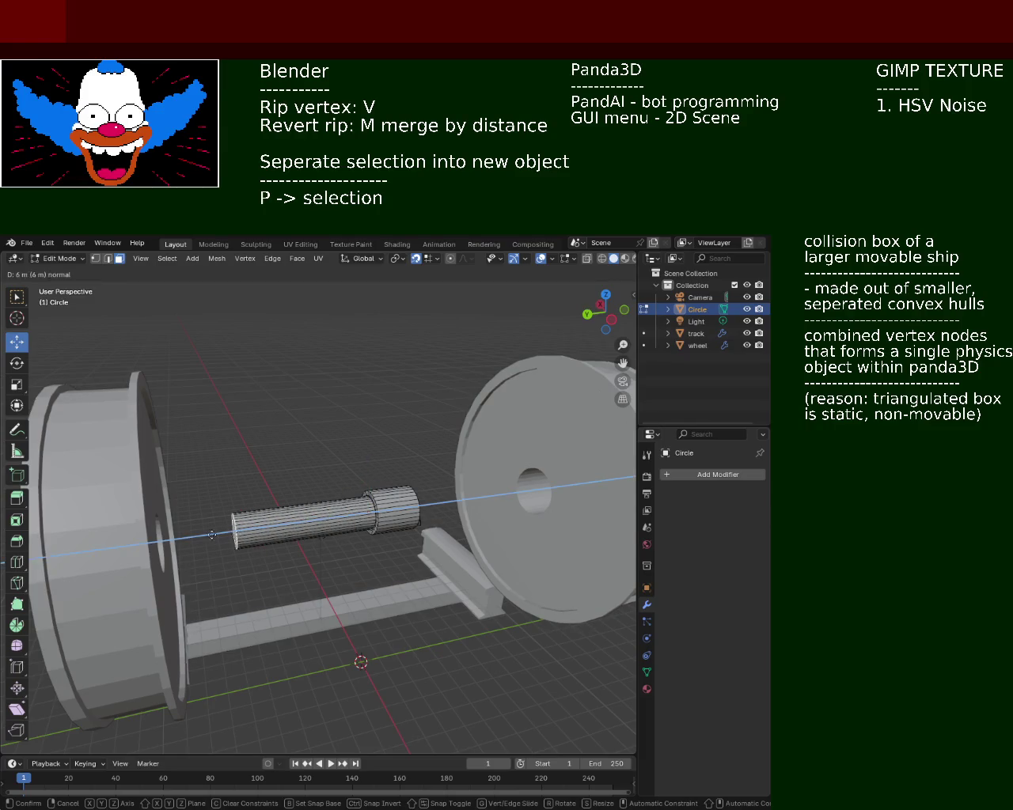
left_click(64, 550)
mouse_move(65, 550)
middle_mouse_down()
mouse_move(459, 434)
mouse_move(299, 459)
mouse_move(287, 436)
mouse_move(232, 454)
mouse_move(232, 442)
mouse_move(296, 458)
middle_mouse_up()
left_click(518, 436)
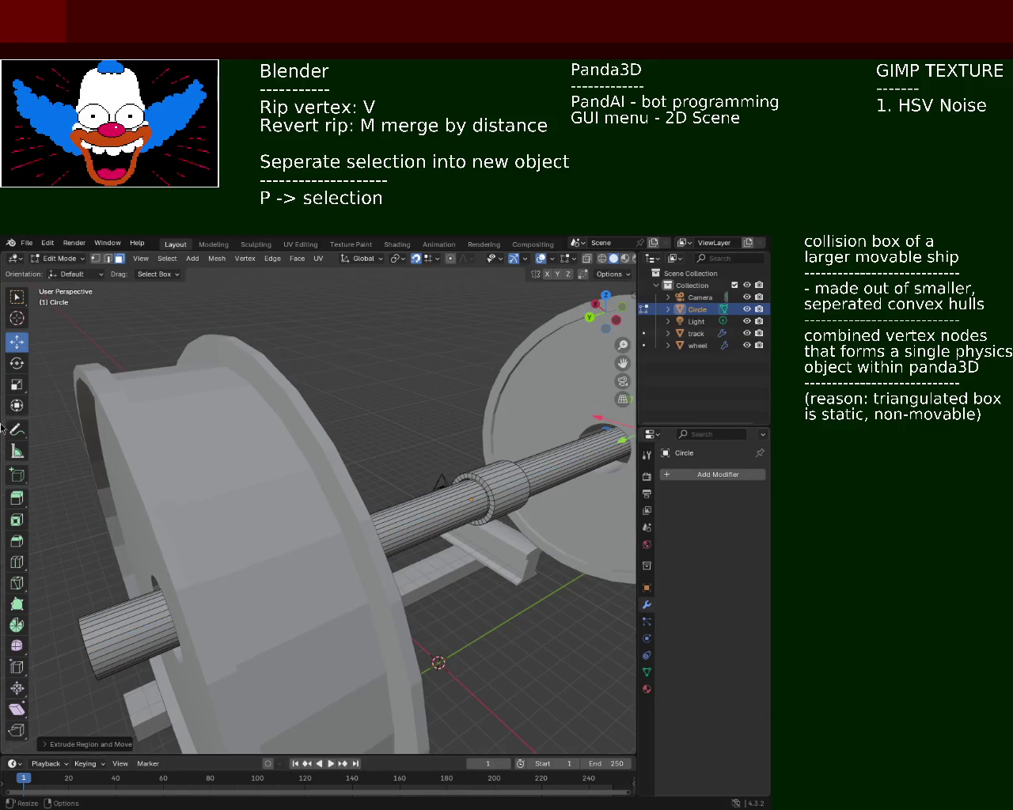
mouse_move(504, 442)
middle_mouse_down()
mouse_move(395, 434)
mouse_move(261, 475)
mouse_move(189, 433)
mouse_move(237, 515)
mouse_move(158, 506)
mouse_move(190, 483)
mouse_move(183, 473)
mouse_move(283, 508)
mouse_move(256, 499)
mouse_move(224, 454)
mouse_move(166, 474)
mouse_move(102, 456)
mouse_move(226, 459)
mouse_move(293, 502)
middle_mouse_up()
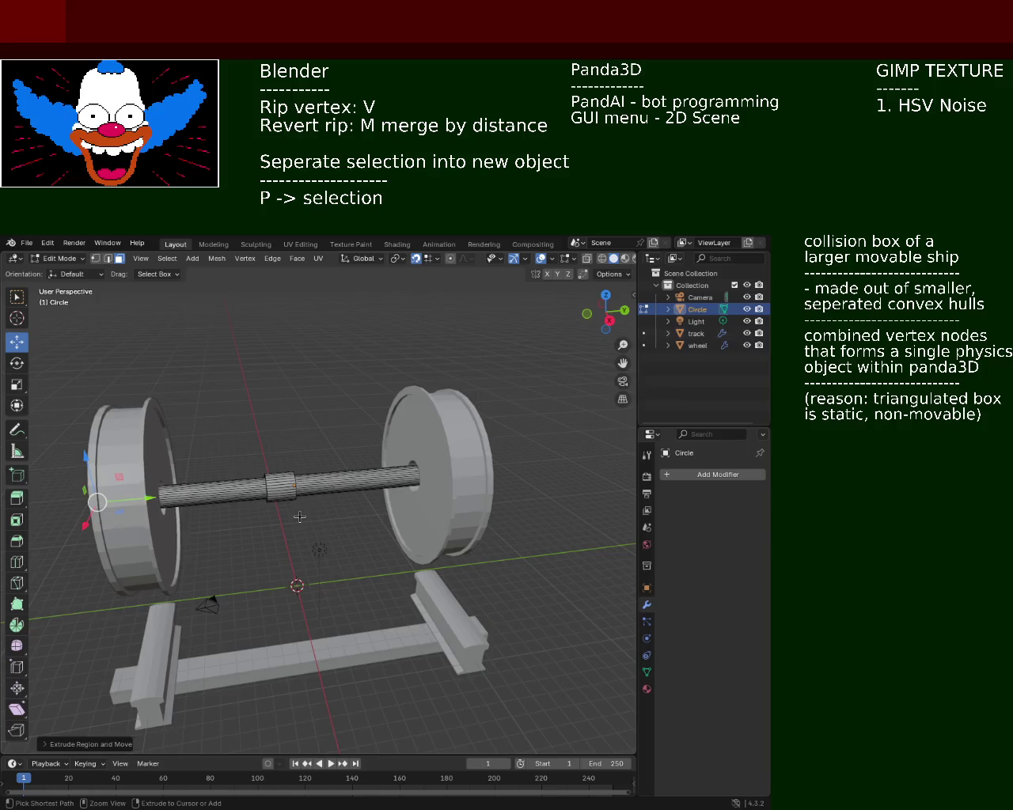
key("ctrl+z")
key("ctrl+z")
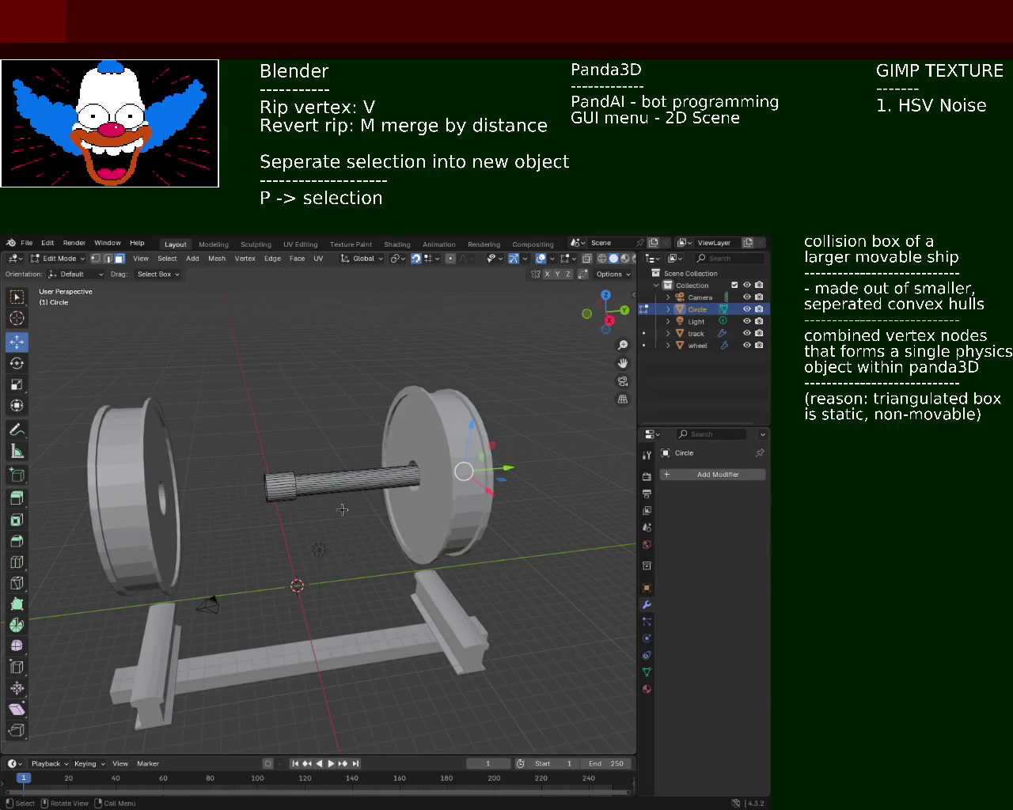
- Move the short axle cylinder to sit midway between the two wheels
middle_click_drag(361, 509, 157, 481)
key("Tab")
key("Tab")
mouse_move(558, 488)
left_mouse_down()
mouse_move(309, 488)
mouse_move(342, 475)
left_mouse_up()
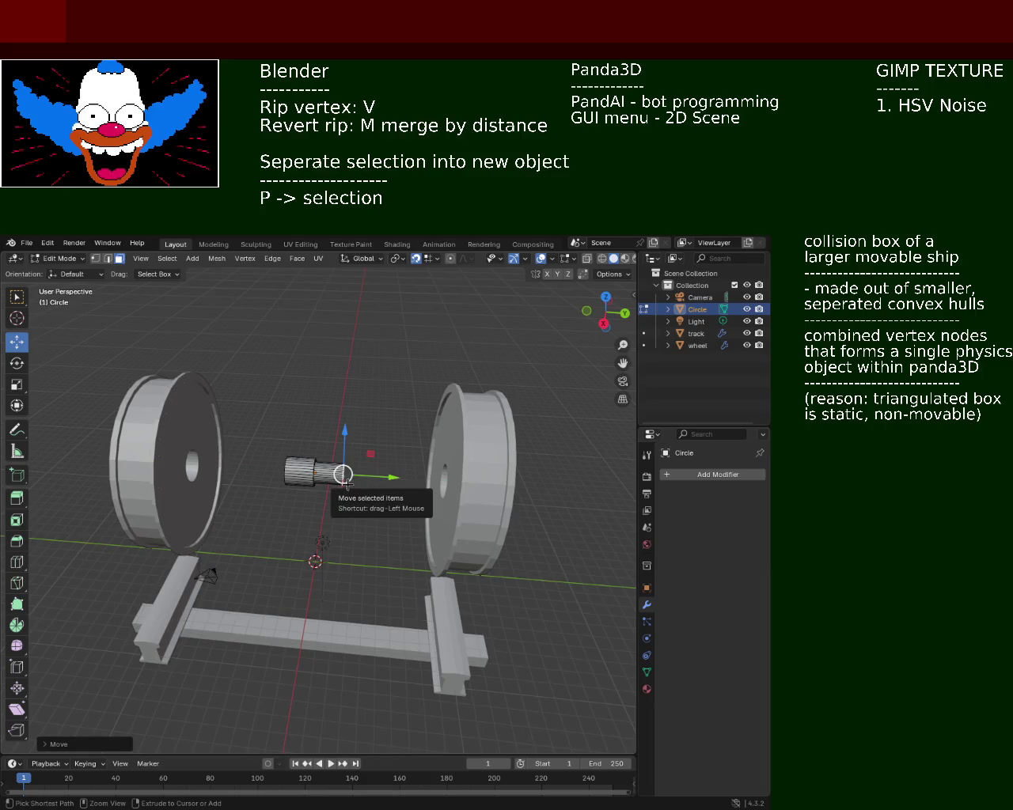
key("ctrl+z")
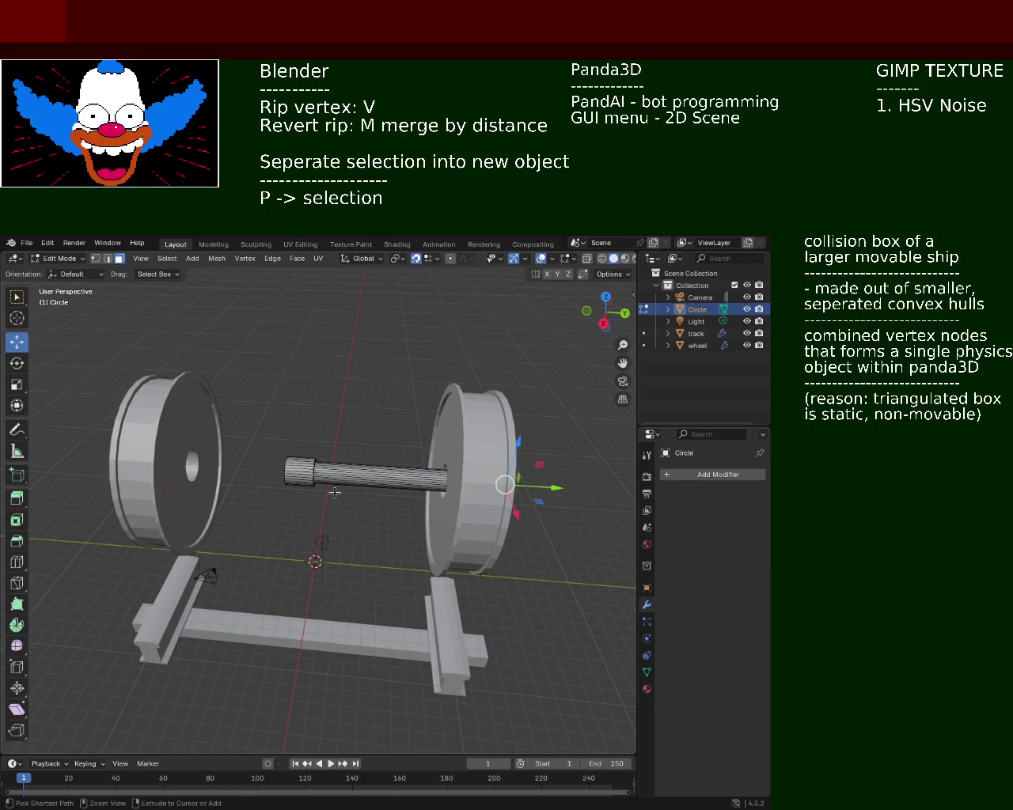
key("ctrl+z")
key("ctrl+shift+z")
key("ctrl+shift+z")
mouse_move(335, 490)
middle_mouse_down()
mouse_move(265, 471)
mouse_move(229, 439)
middle_mouse_up()
- Add a Mirror modifier on the X axis to the Circle
left_click(712, 475)
left_click(704, 475)
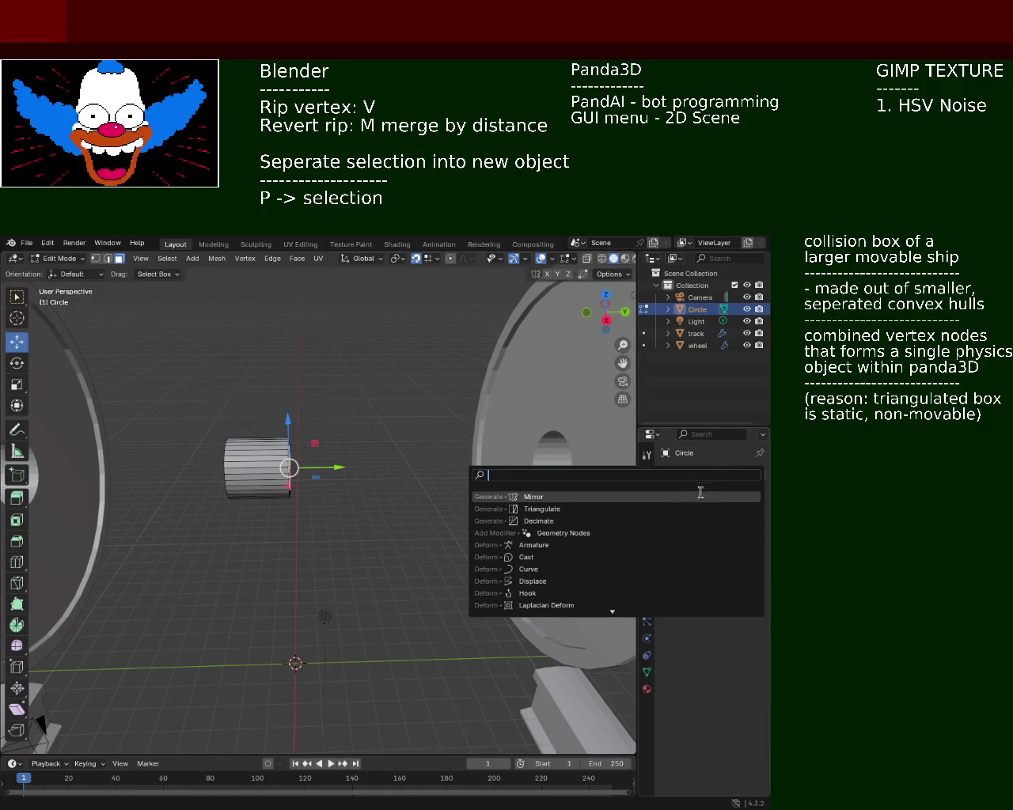
left_click(701, 495)
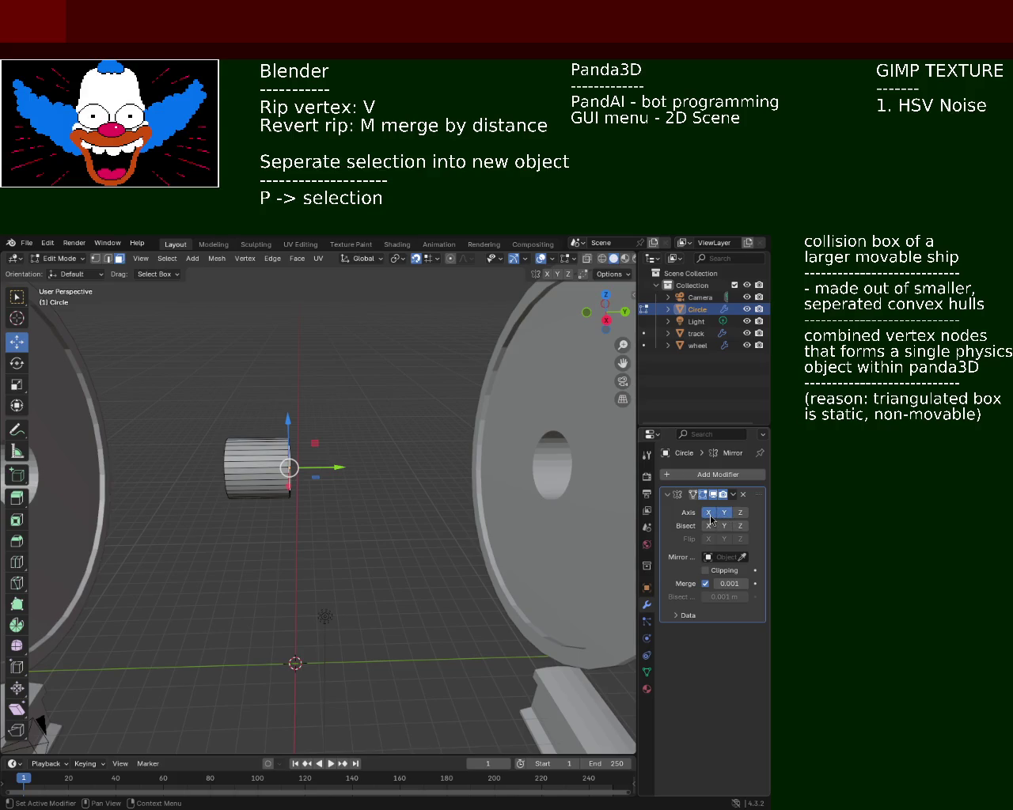
mouse_move(394, 502)
middle_mouse_down()
mouse_move(333, 482)
mouse_move(416, 473)
middle_mouse_up()
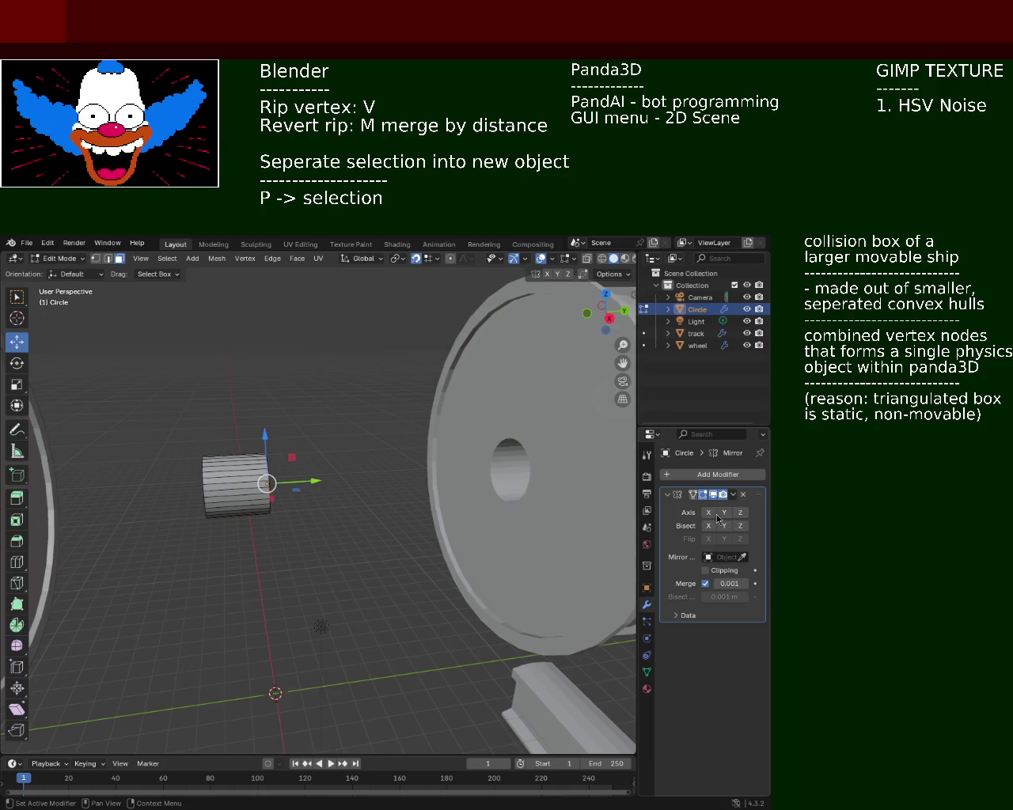
- Extrude the axle's end face outward toward the wheel into a longer shaft
middle_click_drag(396, 514, 354, 499)
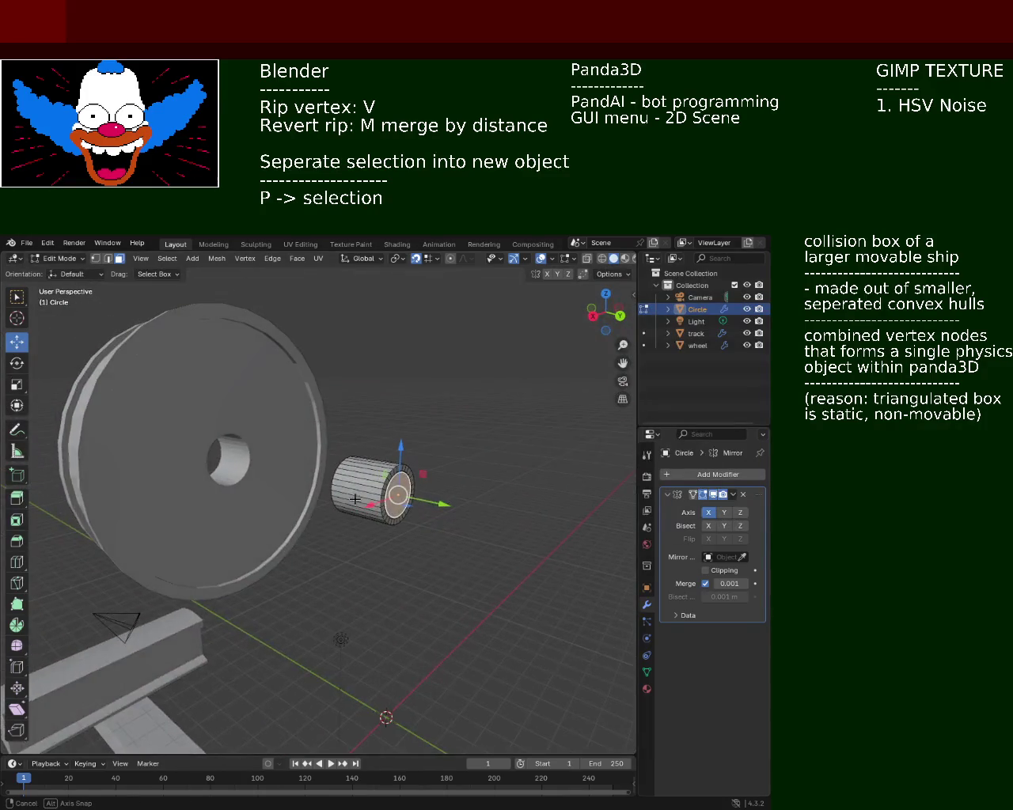
middle_click_drag(411, 527, 405, 498)
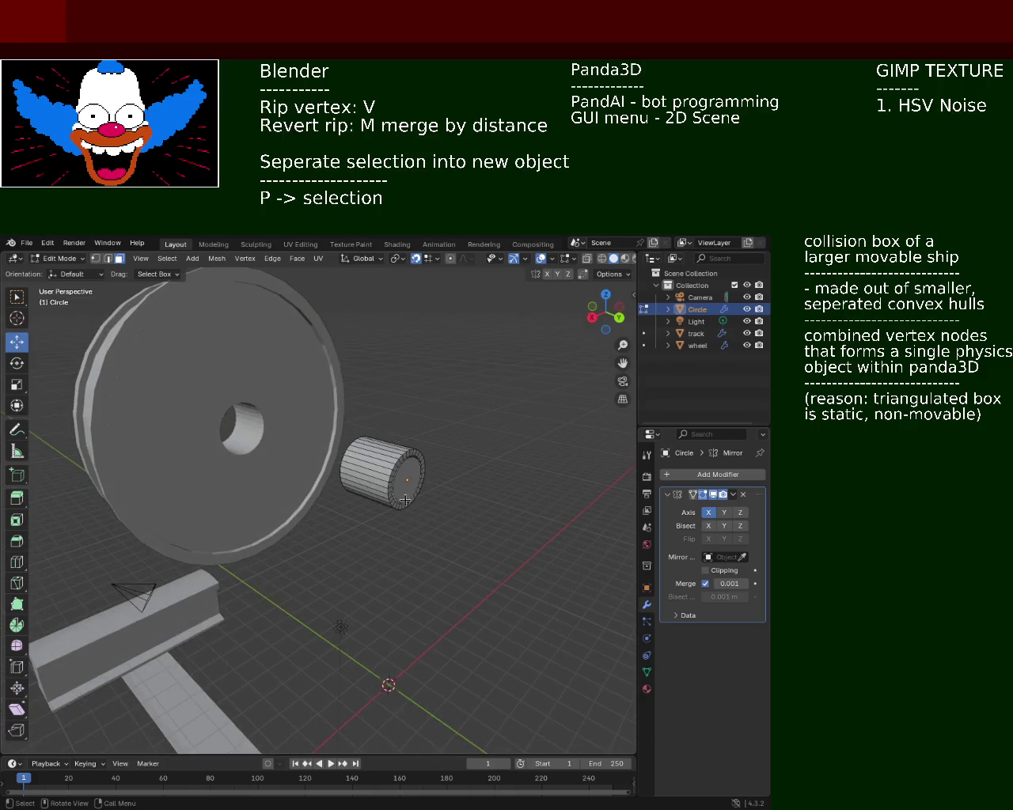
key("e")
left_click(561, 568)
middle_click_drag(480, 492, 405, 493)
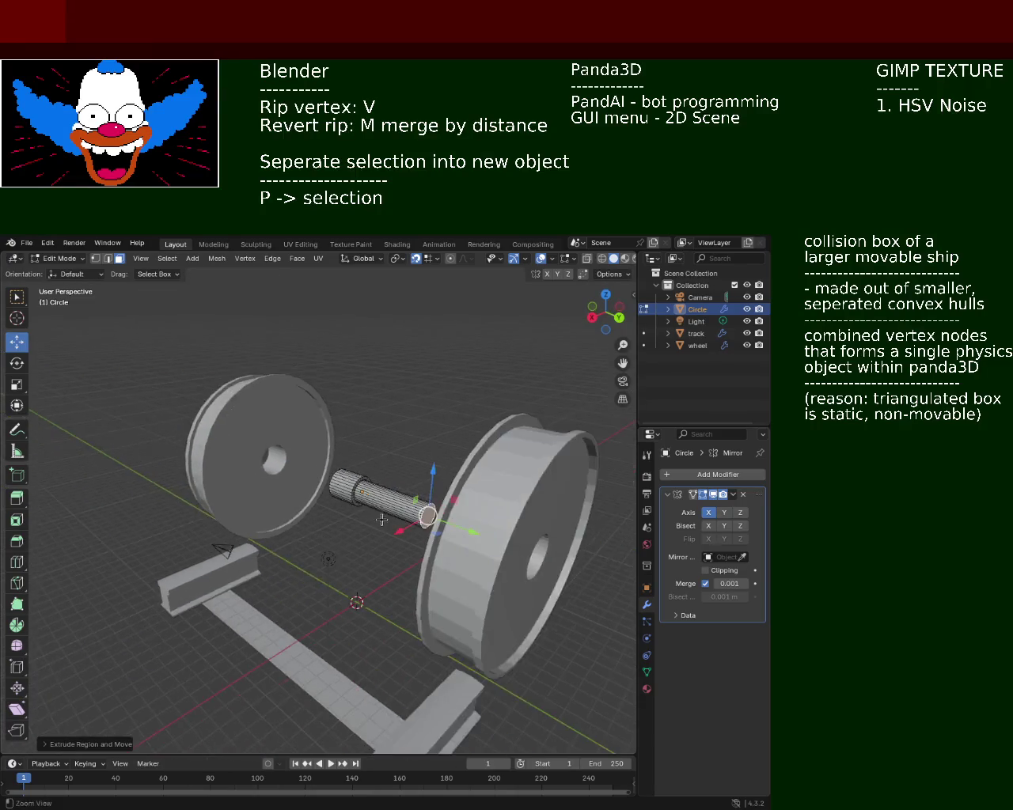